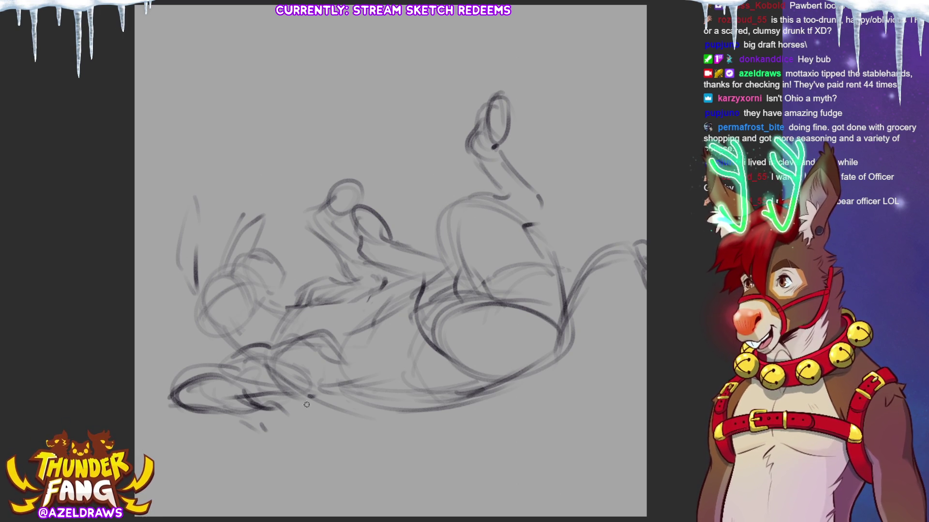
Sketch rough strokes over the lower-left hooves and darken their outline.
mouse_move(231, 417)
mouse_down()
mouse_move(288, 420)
mouse_move(286, 408)
mouse_move(302, 420)
mouse_move(273, 441)
mouse_move(297, 455)
mouse_up()
mouse_move(283, 422)
mouse_down()
mouse_move(319, 449)
mouse_move(324, 442)
mouse_up()
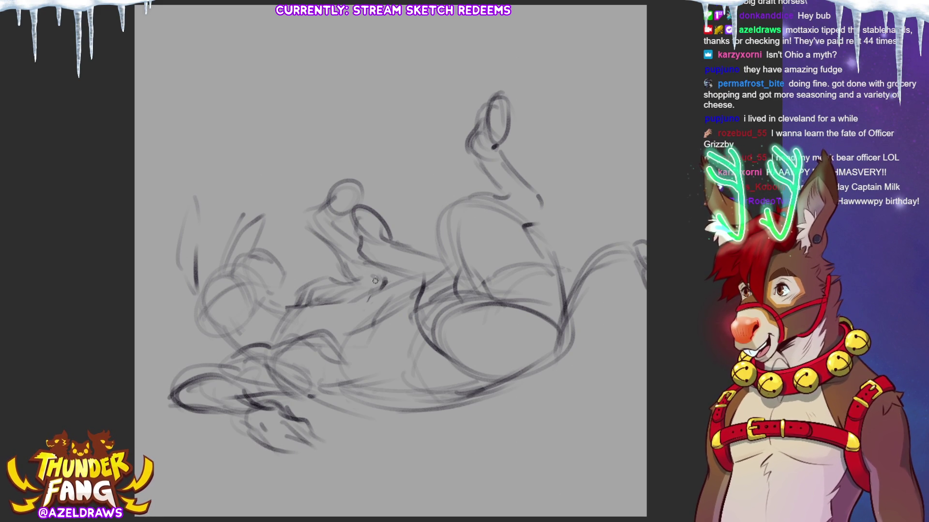
drag(241, 389, 309, 398)
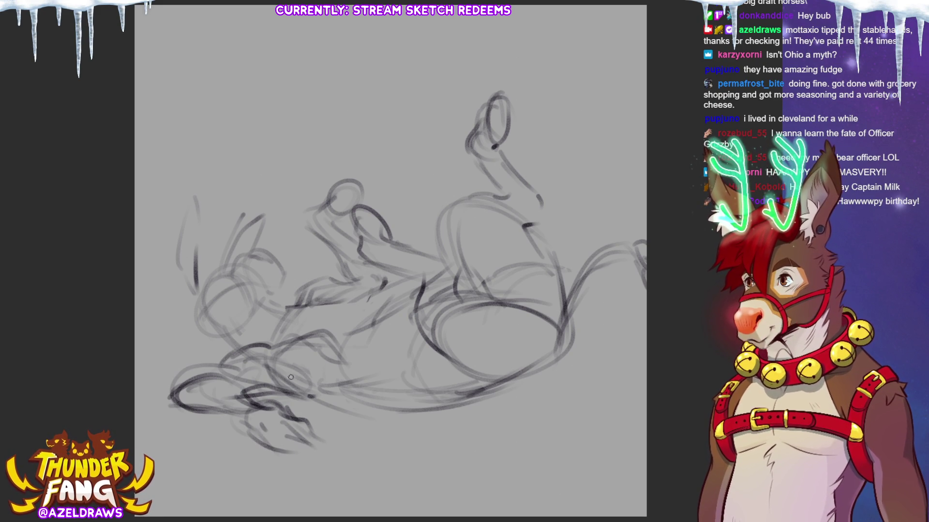
Lasso the lower-left hooves, shift them slightly right, and erase stray mid-body strokes.
mouse_move(275, 352)
mouse_down()
mouse_move(179, 366)
mouse_move(316, 468)
mouse_move(293, 394)
mouse_up()
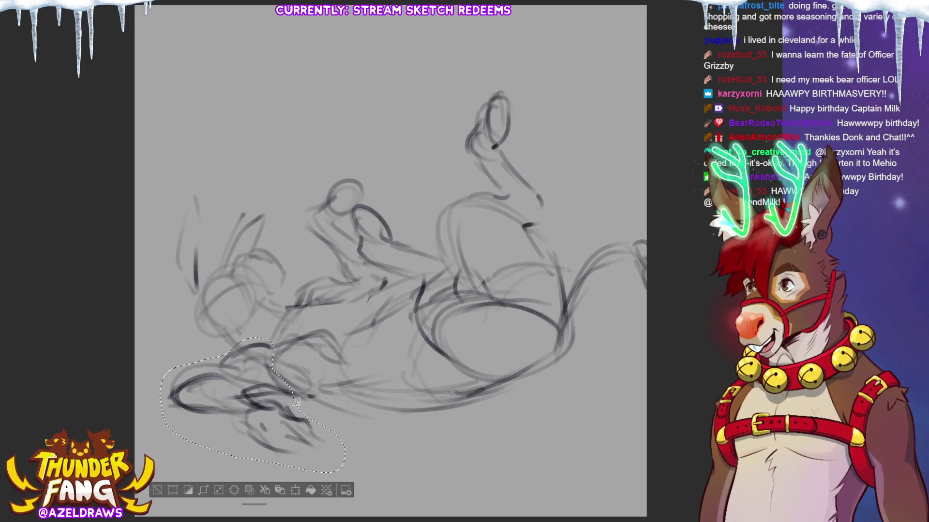
key(ctrl+t)
mouse_move(300, 474)
mouse_down()
mouse_move(289, 470)
mouse_move(388, 410)
mouse_up()
drag(288, 450, 309, 448)
key(Return)
key(ctrl+d)
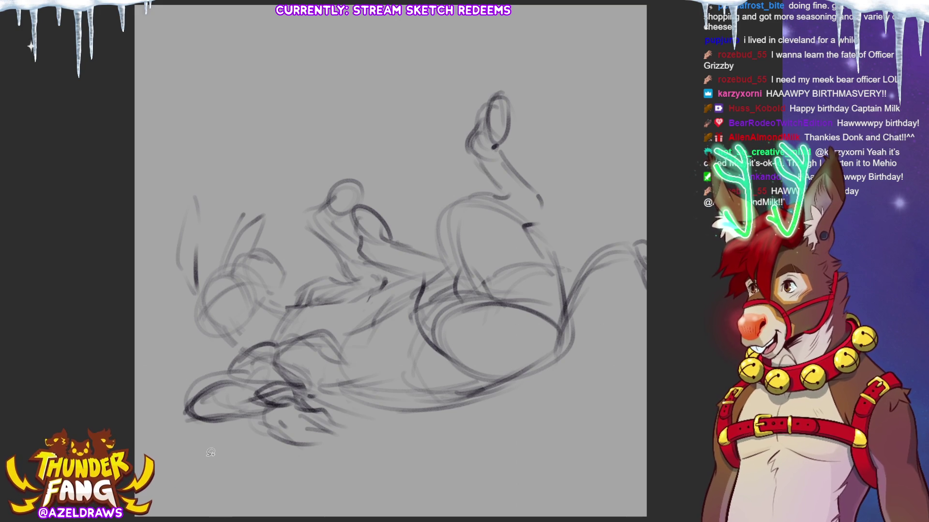
mouse_move(316, 356)
mouse_down()
mouse_move(341, 346)
mouse_move(290, 340)
mouse_move(341, 365)
mouse_move(330, 374)
mouse_move(277, 366)
mouse_move(330, 389)
mouse_move(285, 395)
mouse_up()
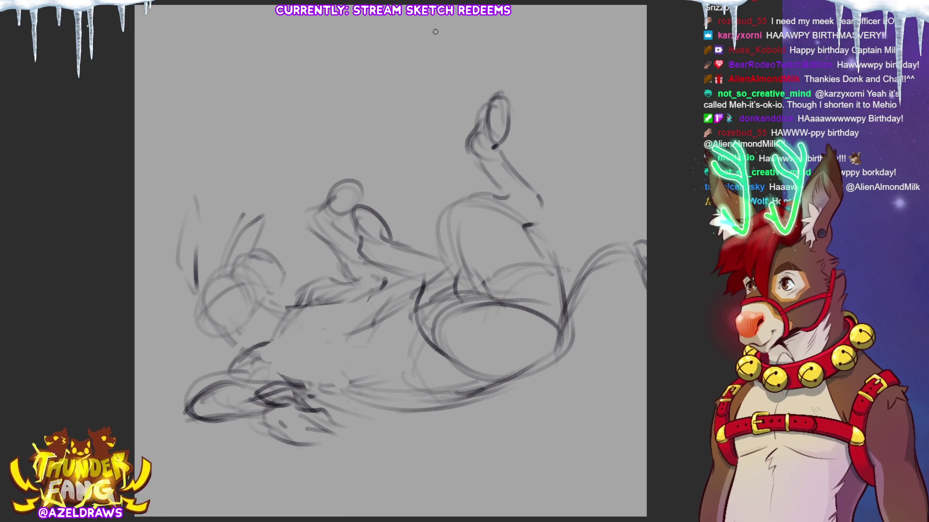
mouse_move(293, 370)
mouse_down()
mouse_move(349, 401)
mouse_move(445, 397)
mouse_up()
Redraw the belly and body lines, then the muzzle, snout and mouth outlines.
drag(356, 404, 457, 393)
mouse_move(352, 305)
mouse_down()
mouse_move(407, 270)
mouse_move(468, 252)
mouse_move(540, 290)
mouse_up()
mouse_move(471, 261)
mouse_down()
mouse_move(525, 261)
mouse_move(559, 291)
mouse_up()
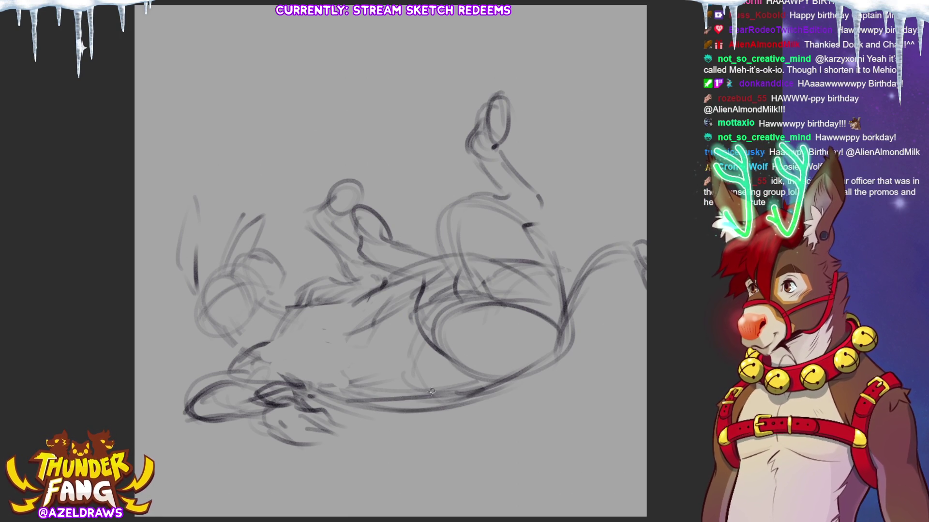
mouse_move(227, 365)
mouse_down()
mouse_move(261, 341)
mouse_move(191, 389)
mouse_move(298, 375)
mouse_up()
drag(269, 331, 312, 316)
mouse_move(266, 361)
mouse_down()
mouse_move(324, 341)
mouse_move(349, 303)
mouse_up()
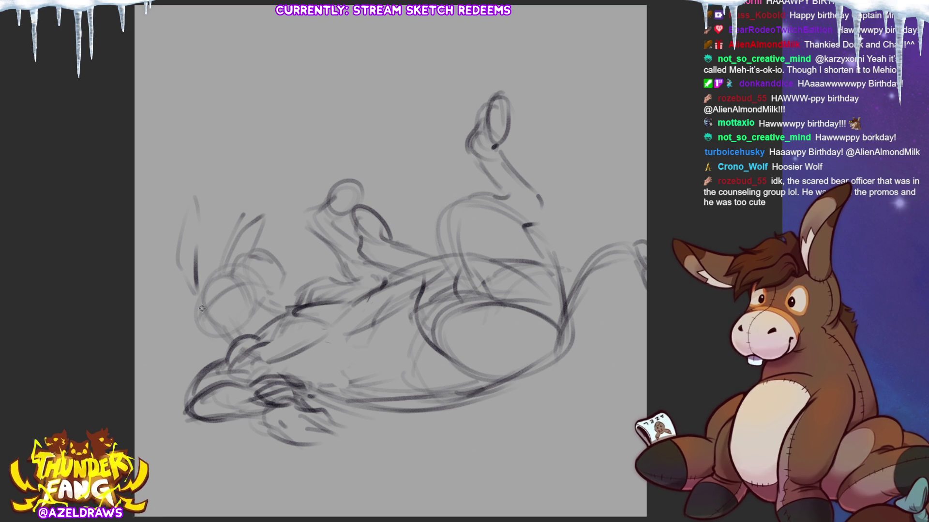
mouse_move(234, 342)
mouse_down()
mouse_move(271, 337)
mouse_move(290, 309)
mouse_move(160, 228)
mouse_move(181, 352)
mouse_up()
Move the head up-left with a slight tilt, then sketch new lines around it.
key(ctrl+t)
drag(258, 344, 273, 287)
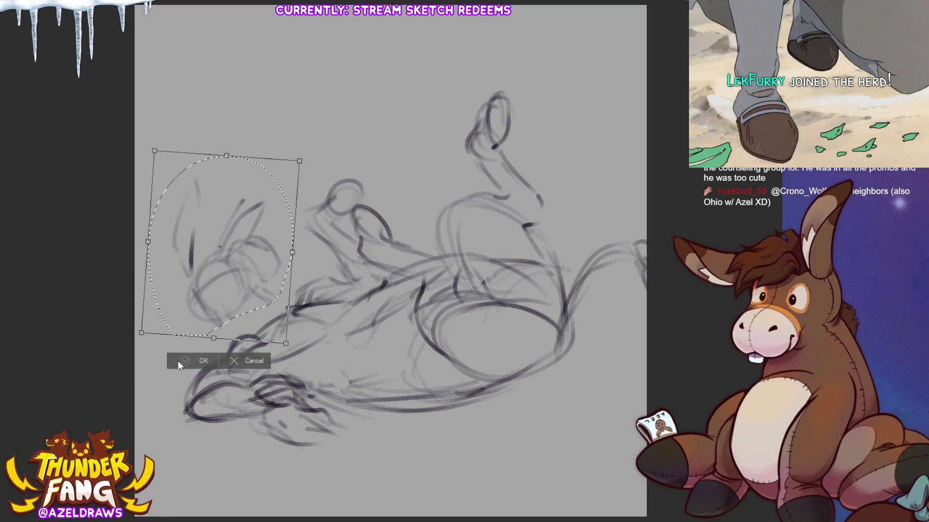
click(184, 360)
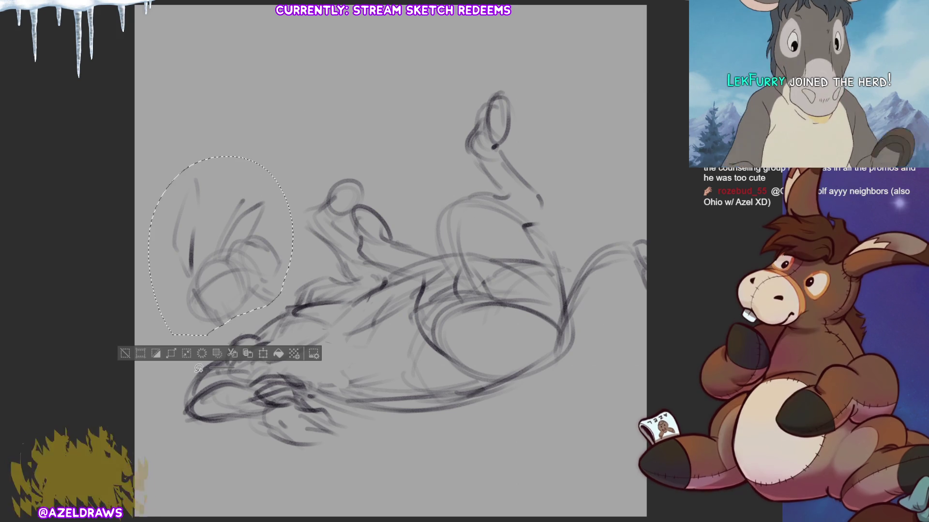
key(ctrl+d)
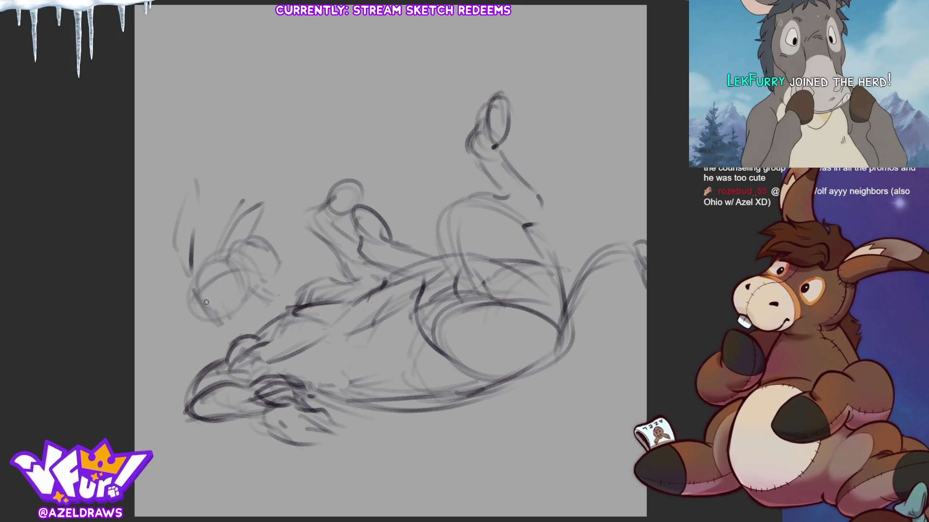
drag(193, 290, 211, 320)
drag(254, 285, 289, 309)
drag(190, 270, 231, 355)
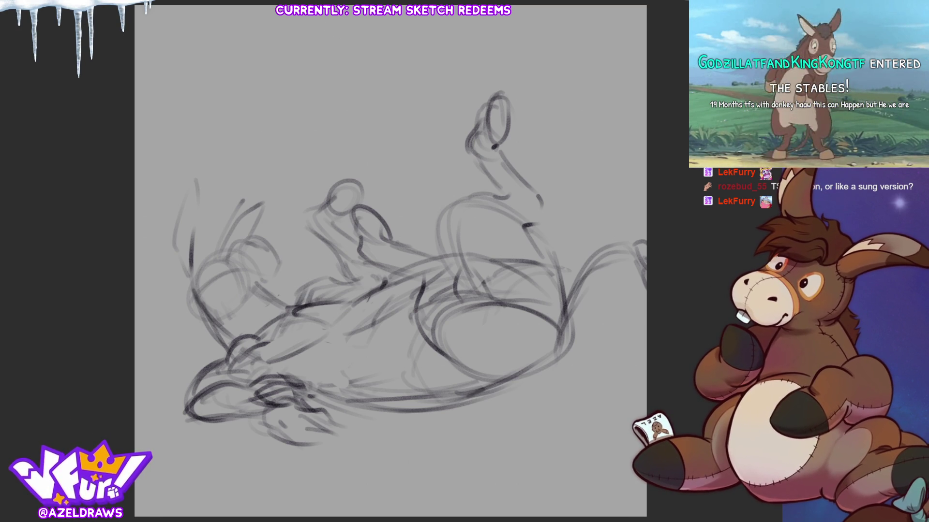
Sketch the arm beside the head, extend it to the right, and strengthen the lower belly line.
drag(255, 281, 292, 307)
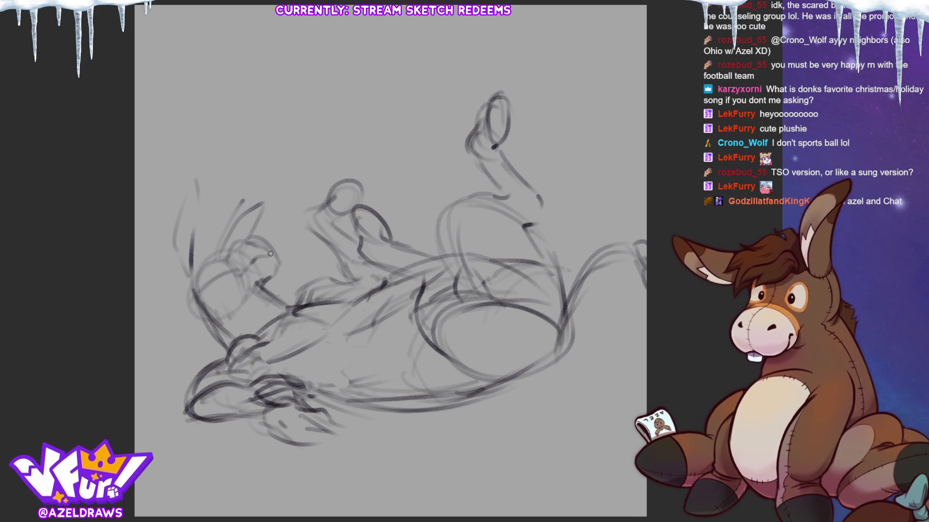
mouse_move(251, 276)
mouse_down()
mouse_move(267, 269)
mouse_move(271, 283)
mouse_move(234, 323)
mouse_up()
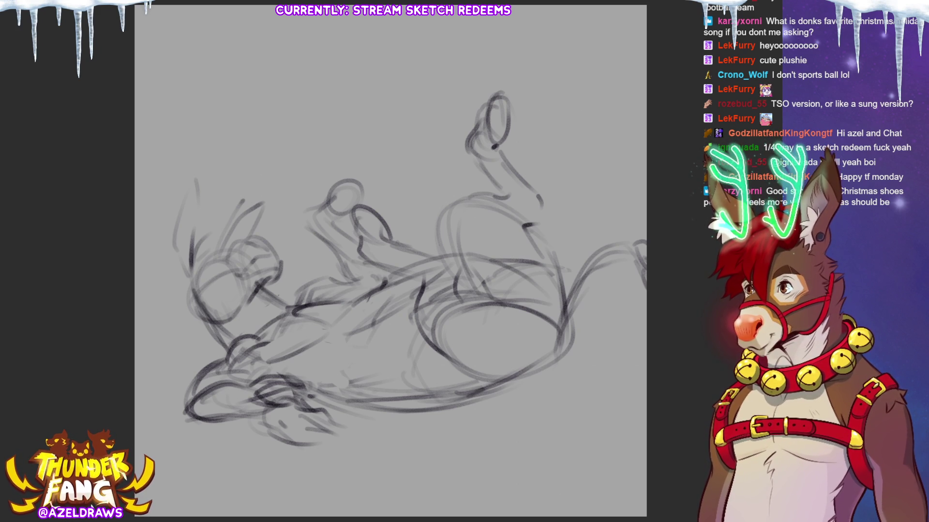
mouse_move(252, 287)
mouse_down()
mouse_move(295, 307)
mouse_move(320, 283)
mouse_move(372, 292)
mouse_up()
drag(319, 280, 345, 283)
mouse_move(333, 249)
mouse_down()
mouse_move(341, 280)
mouse_move(379, 278)
mouse_up()
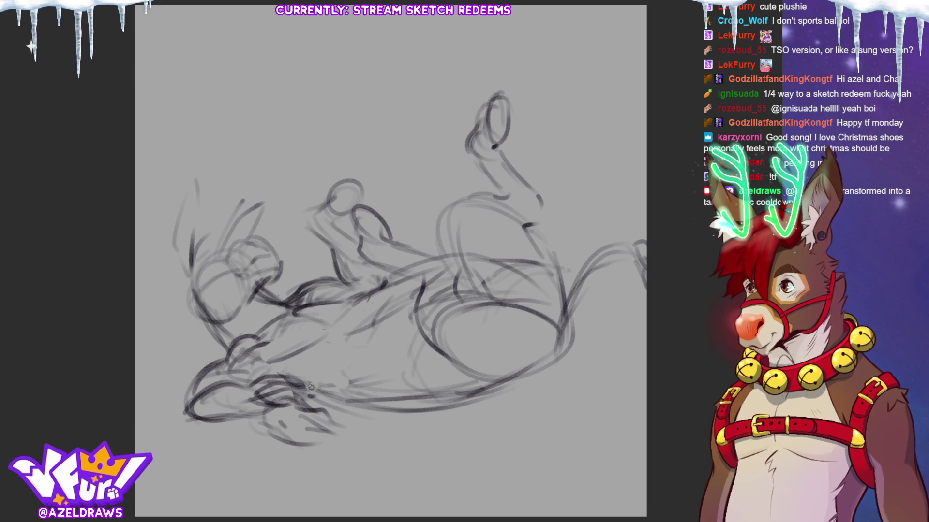
mouse_move(337, 402)
mouse_down()
mouse_move(434, 411)
mouse_move(491, 399)
mouse_move(556, 355)
mouse_up()
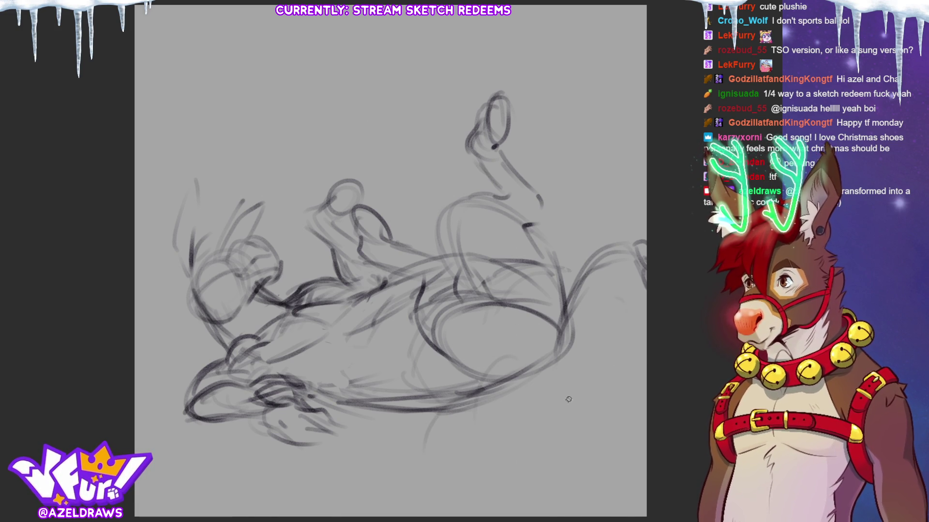
drag(426, 382, 632, 323)
Undo the long lower-body line and move the whole sketch up and slightly left.
key(ctrl+z)
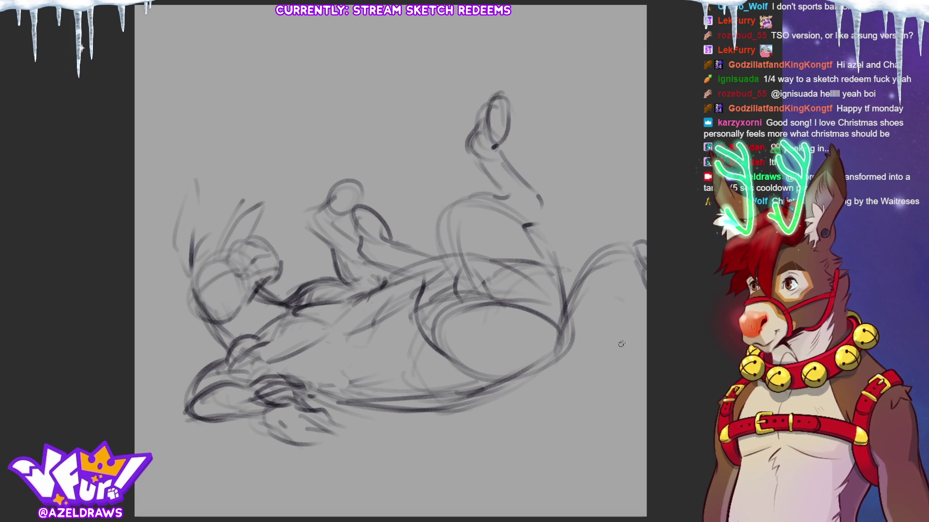
key(ctrl+t)
drag(455, 386, 443, 362)
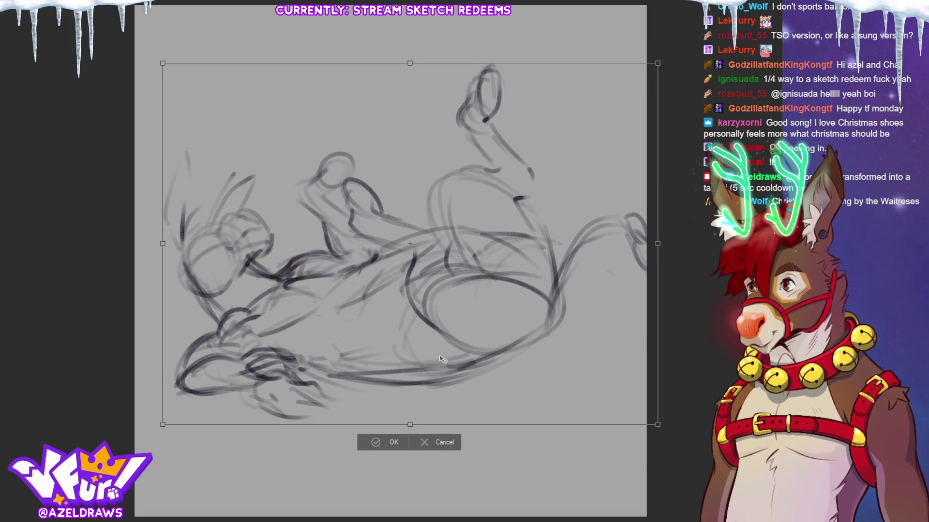
click(391, 441)
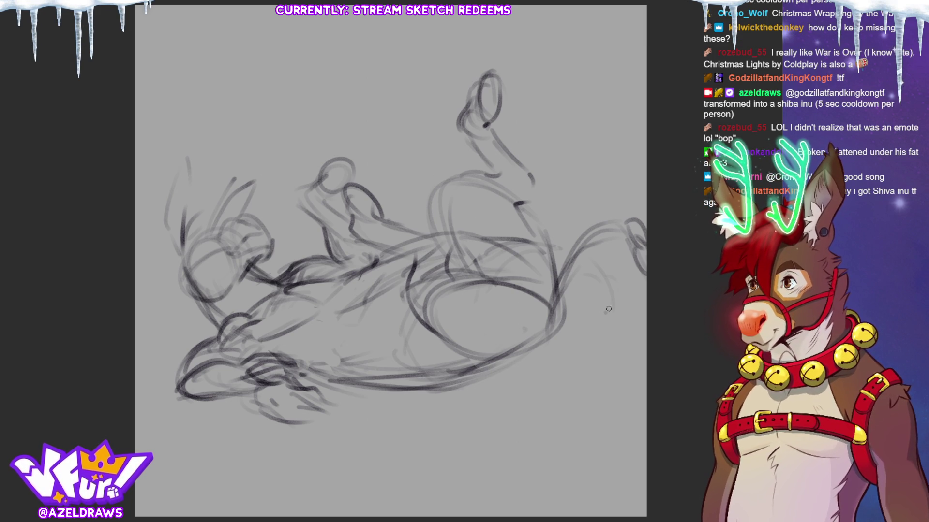
Rough in the log's two end ellipses and its long diagonal sides at the right.
mouse_move(622, 265)
mouse_down()
mouse_move(637, 268)
mouse_move(614, 314)
mouse_up()
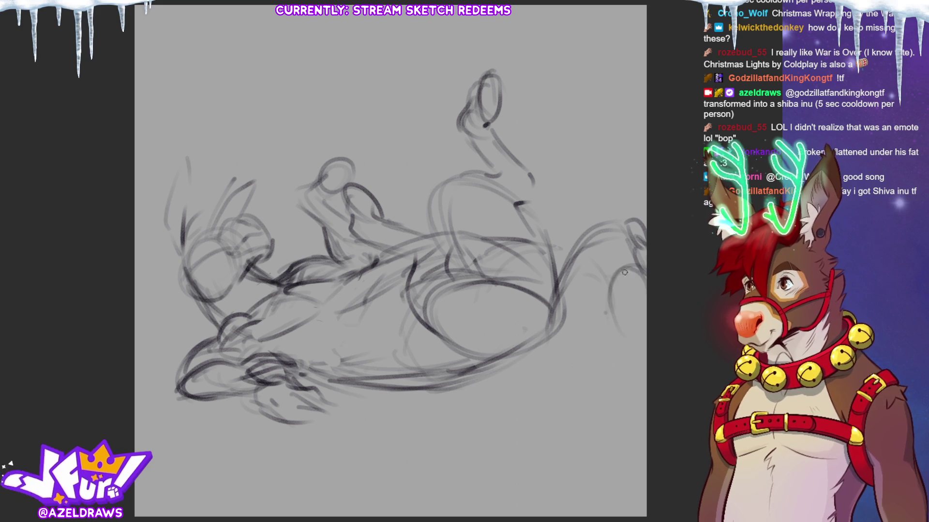
drag(605, 263, 600, 302)
drag(638, 256, 605, 309)
drag(598, 251, 628, 324)
mouse_move(643, 254)
mouse_down()
mouse_move(600, 277)
mouse_move(510, 419)
mouse_up()
drag(585, 275, 551, 324)
mouse_move(532, 390)
mouse_down()
mouse_move(580, 426)
mouse_move(513, 455)
mouse_up()
mouse_move(577, 400)
mouse_down()
mouse_move(518, 406)
mouse_move(513, 464)
mouse_move(585, 477)
mouse_move(514, 460)
mouse_move(580, 401)
mouse_up()
drag(508, 401, 528, 436)
drag(643, 309, 602, 440)
drag(630, 252, 607, 319)
mouse_move(619, 268)
mouse_down()
mouse_move(595, 283)
mouse_move(599, 265)
mouse_move(631, 254)
mouse_move(624, 246)
mouse_up()
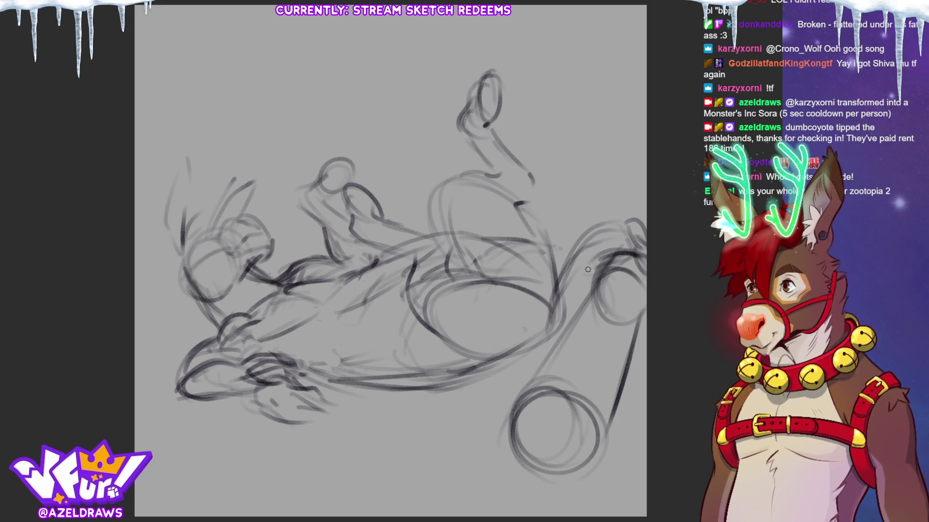
Build up the log's upper end and outline its length between both ends.
mouse_move(588, 290)
mouse_down()
mouse_move(645, 280)
mouse_move(610, 274)
mouse_move(647, 289)
mouse_move(612, 266)
mouse_up()
drag(594, 274, 579, 324)
mouse_move(621, 286)
mouse_down()
mouse_move(568, 419)
mouse_move(573, 390)
mouse_up()
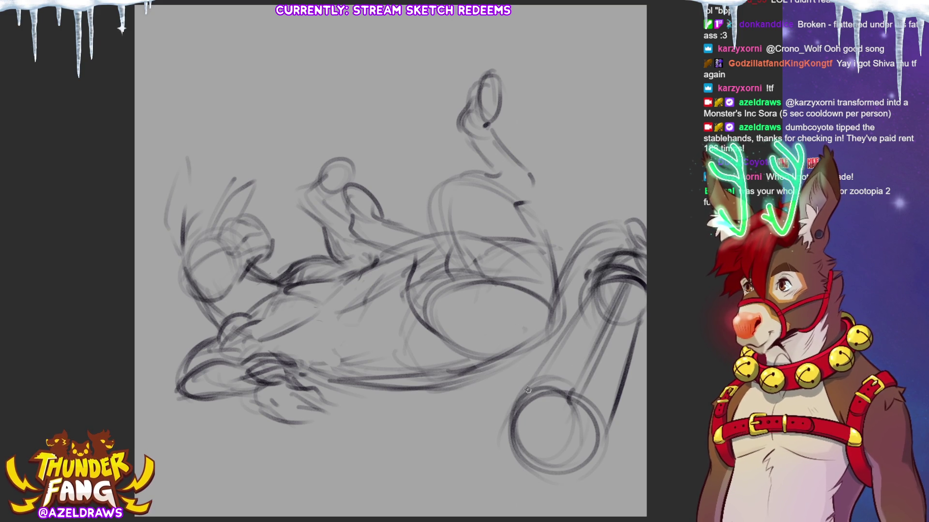
drag(622, 329, 554, 447)
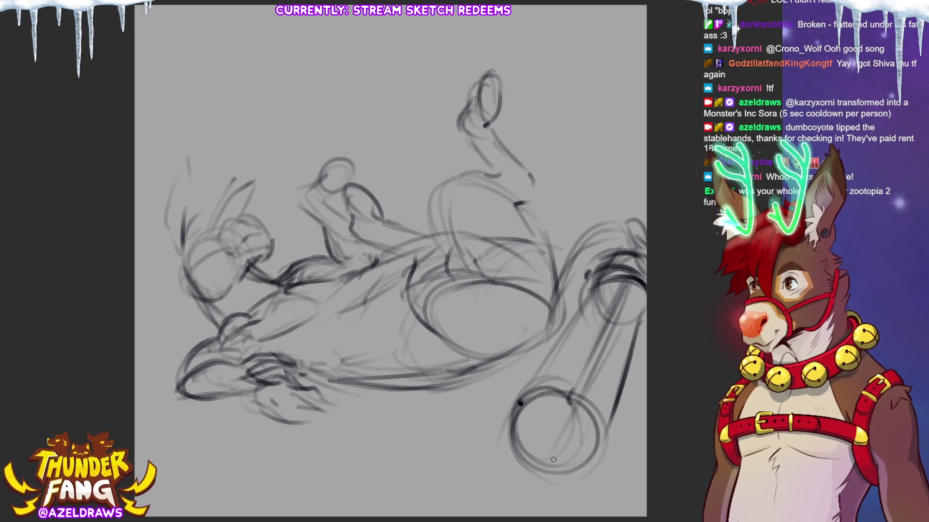
drag(624, 319, 571, 448)
mouse_move(599, 284)
mouse_down()
mouse_move(506, 412)
mouse_move(597, 294)
mouse_up()
mouse_move(561, 423)
mouse_down()
mouse_move(617, 295)
mouse_move(580, 400)
mouse_up()
Hatch the log's right side and redraw the lower and top end ellipses darker.
drag(643, 310, 604, 457)
drag(624, 318, 598, 435)
drag(599, 315, 578, 359)
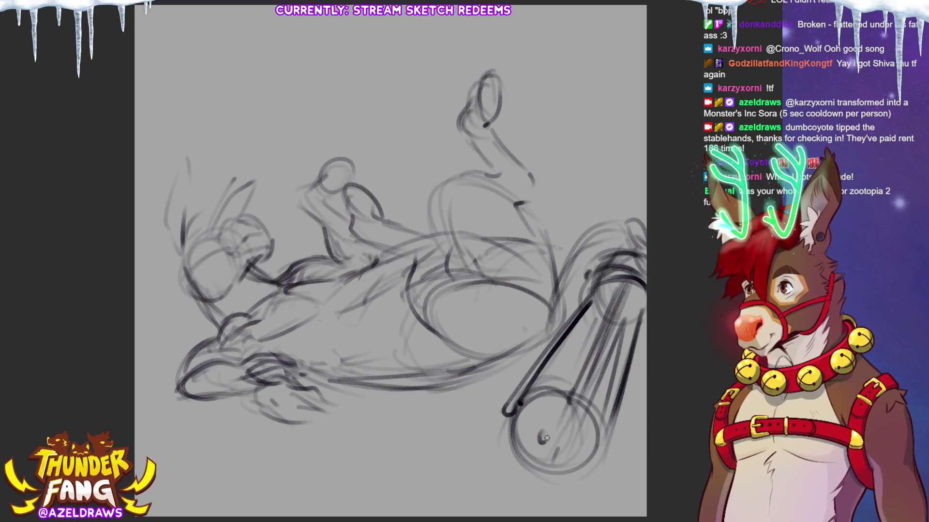
mouse_move(517, 408)
mouse_down()
mouse_move(568, 391)
mouse_move(607, 443)
mouse_move(515, 417)
mouse_move(568, 382)
mouse_up()
mouse_move(515, 431)
mouse_down()
mouse_move(599, 408)
mouse_move(592, 440)
mouse_up()
drag(547, 415, 515, 449)
drag(608, 323, 575, 391)
drag(569, 404, 536, 467)
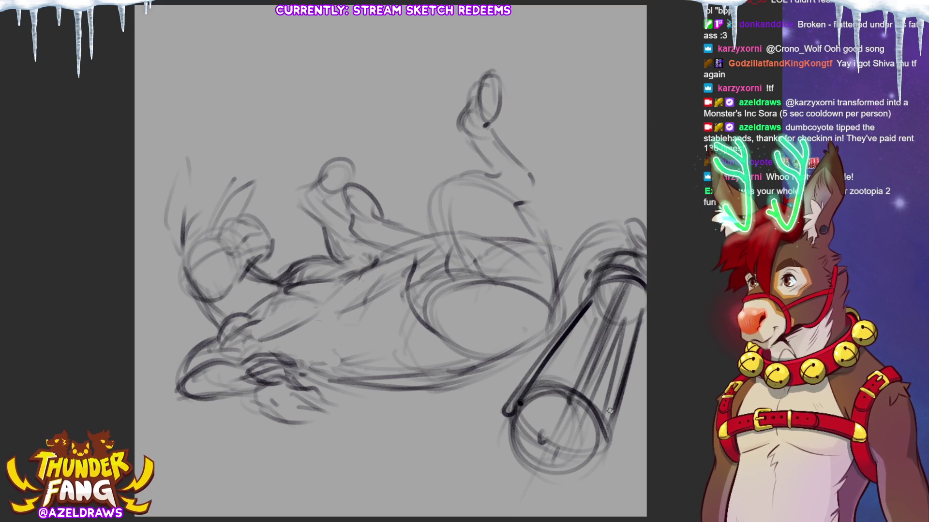
mouse_move(582, 305)
mouse_down()
mouse_move(646, 294)
mouse_move(643, 274)
mouse_up()
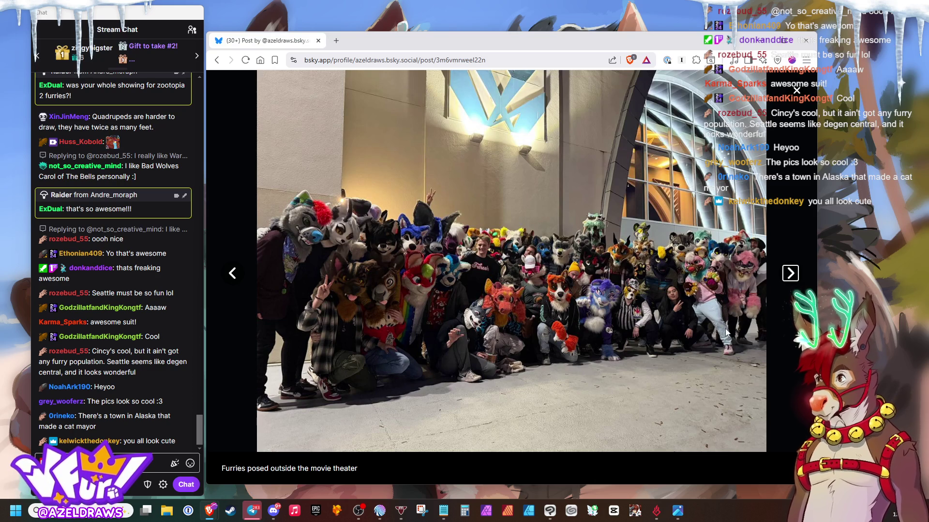
Flip through the post's photos, from the keychain back to the movie theater group photo.
click(796, 276)
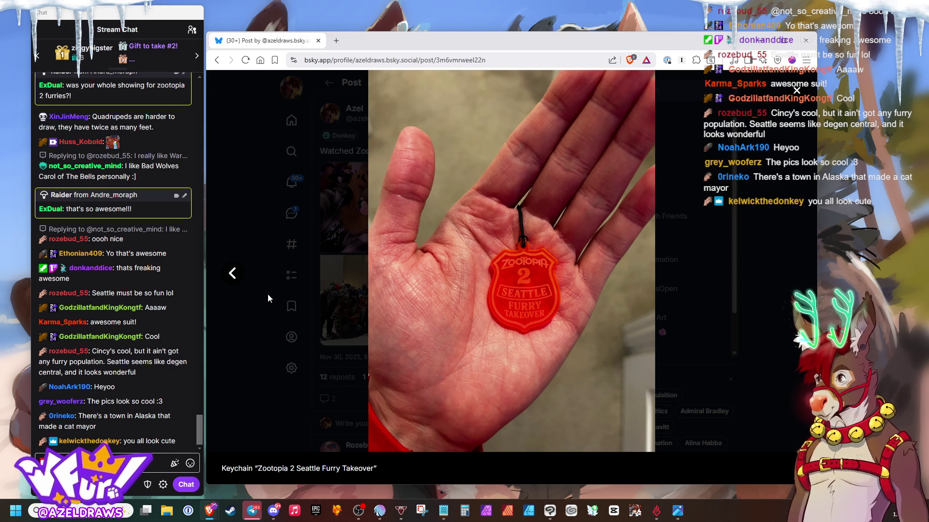
click(231, 273)
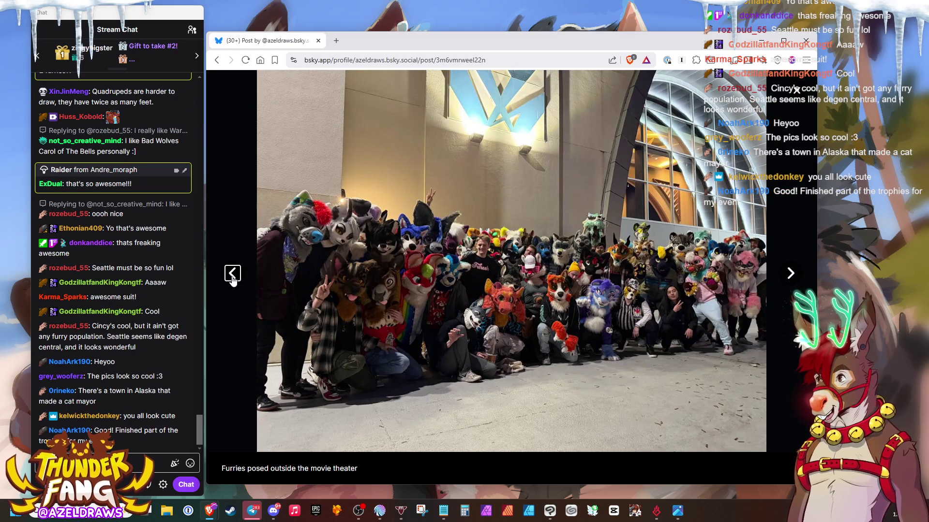
click(232, 274)
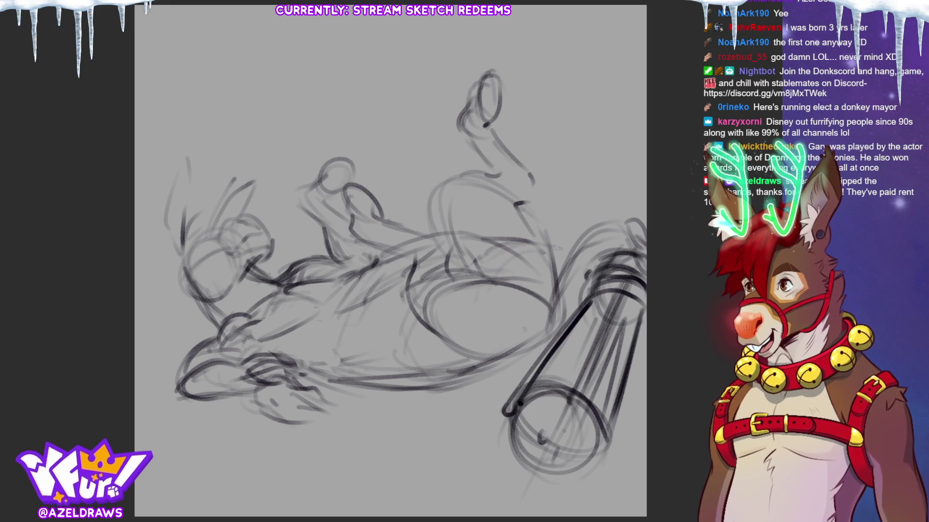
Reinforce the donkey's midsection with long strokes and hatching, and strengthen the raised arm lines.
mouse_move(204, 324)
mouse_down()
mouse_move(266, 301)
mouse_move(182, 317)
mouse_move(167, 341)
mouse_move(217, 333)
mouse_move(236, 309)
mouse_up()
mouse_move(269, 272)
mouse_down()
mouse_move(293, 294)
mouse_move(290, 283)
mouse_up()
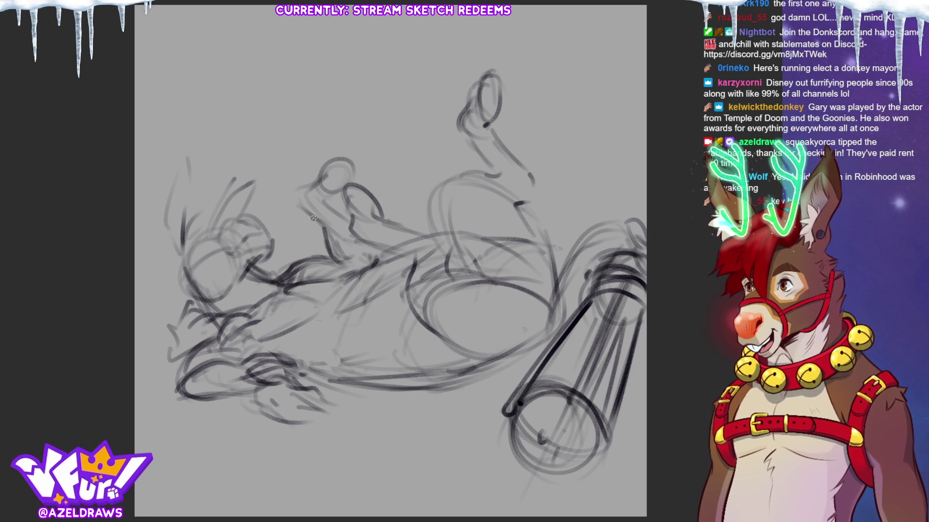
mouse_move(401, 253)
mouse_down()
mouse_move(387, 273)
mouse_move(356, 397)
mouse_move(364, 376)
mouse_up()
drag(375, 261, 323, 330)
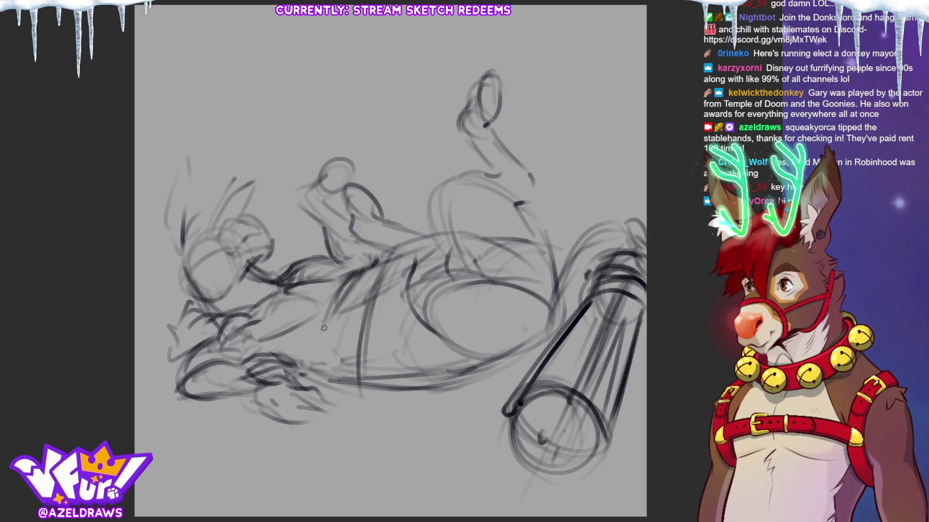
drag(346, 276, 325, 309)
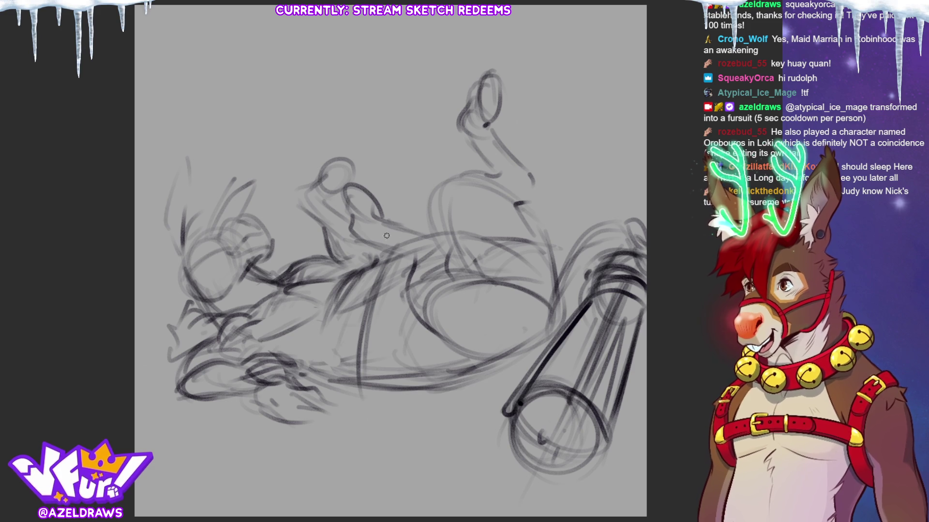
mouse_move(285, 289)
mouse_down()
mouse_move(317, 274)
mouse_move(342, 276)
mouse_move(338, 264)
mouse_move(356, 256)
mouse_up()
drag(310, 199, 328, 240)
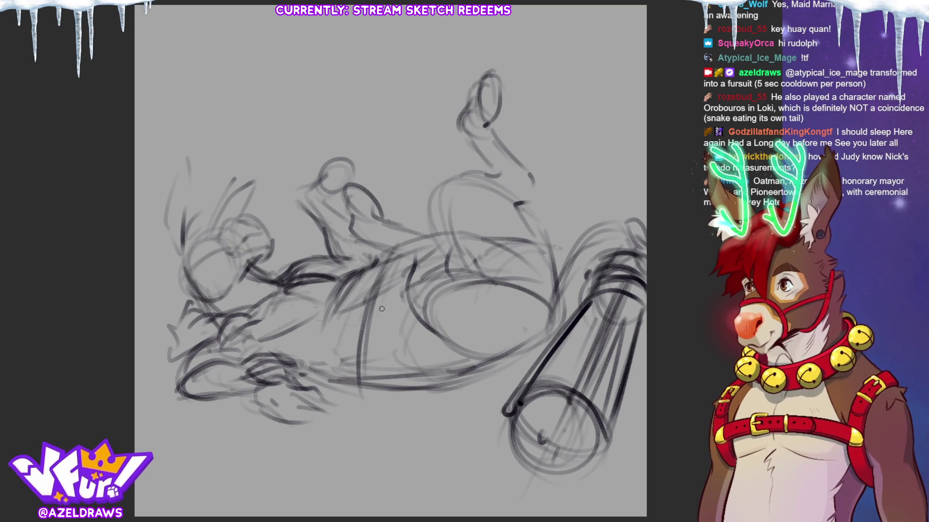
Ink the raised arm's upper edge, hand curve and underside, extending the line across the belly.
mouse_move(381, 222)
mouse_down()
mouse_move(451, 250)
mouse_move(453, 262)
mouse_up()
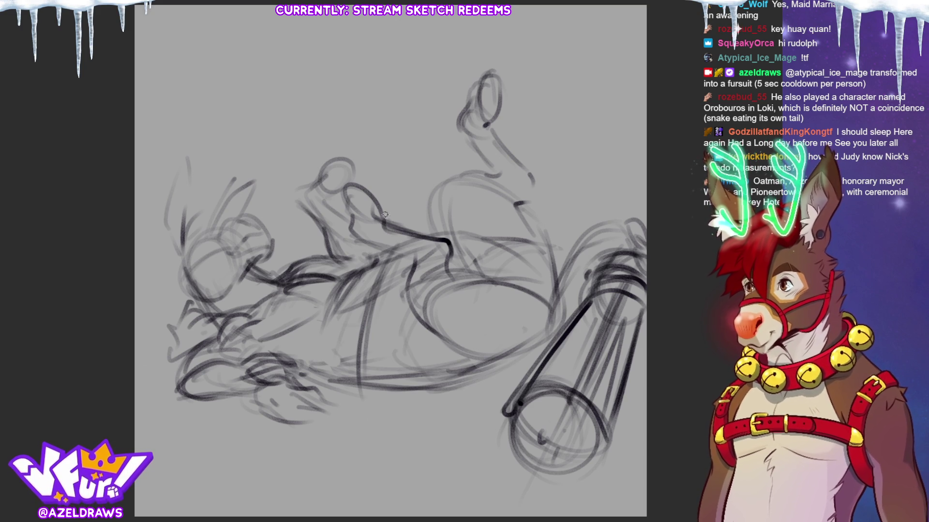
mouse_move(347, 181)
mouse_down()
mouse_move(377, 208)
mouse_move(361, 195)
mouse_move(344, 211)
mouse_move(349, 218)
mouse_move(382, 221)
mouse_move(385, 212)
mouse_move(352, 240)
mouse_move(394, 227)
mouse_move(369, 252)
mouse_up()
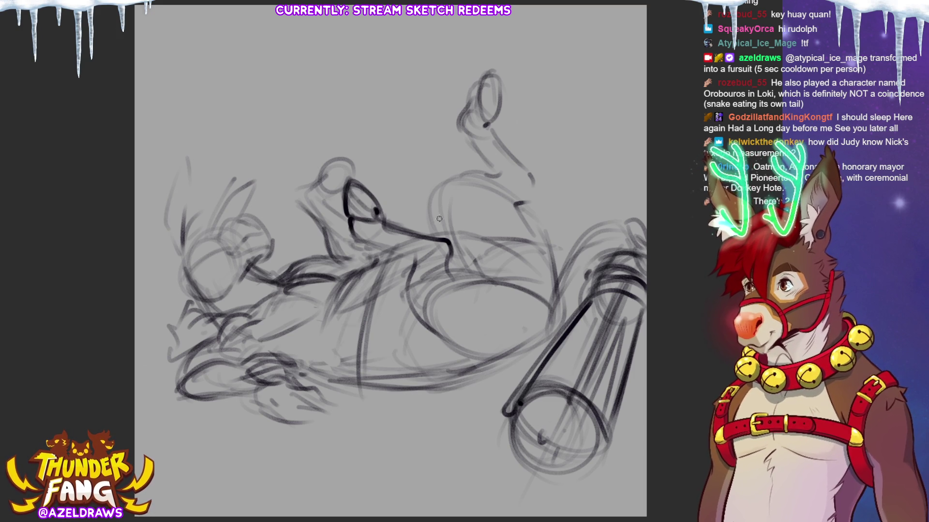
mouse_move(355, 221)
mouse_down()
mouse_move(368, 248)
mouse_move(358, 237)
mouse_up()
mouse_move(370, 223)
mouse_down()
mouse_move(387, 230)
mouse_move(377, 250)
mouse_move(391, 242)
mouse_move(416, 259)
mouse_move(422, 238)
mouse_move(410, 271)
mouse_move(481, 280)
mouse_up()
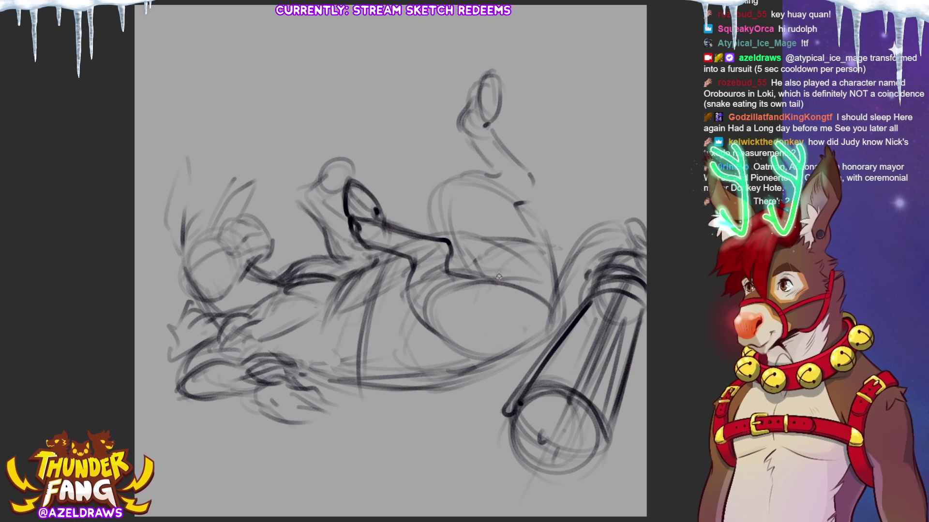
mouse_move(414, 264)
mouse_down()
mouse_move(409, 290)
mouse_move(430, 339)
mouse_move(465, 361)
mouse_move(496, 374)
mouse_move(549, 331)
mouse_up()
drag(487, 377, 520, 363)
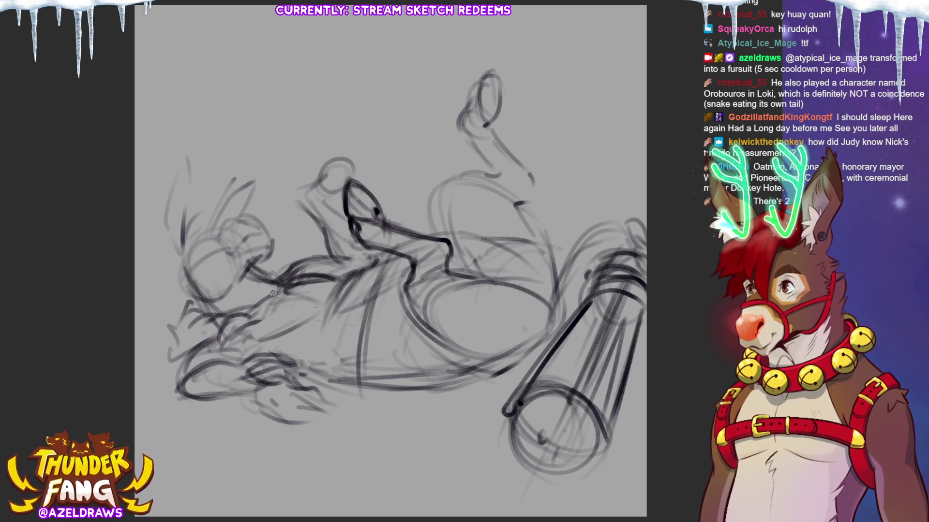
Dot in the eye and sketch hair strokes and the left edge of the head.
click(209, 246)
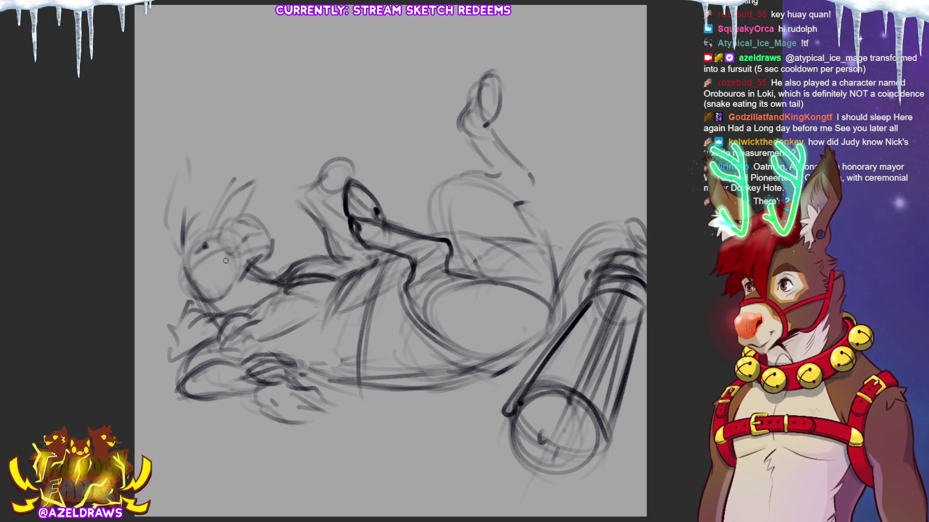
drag(195, 269, 208, 255)
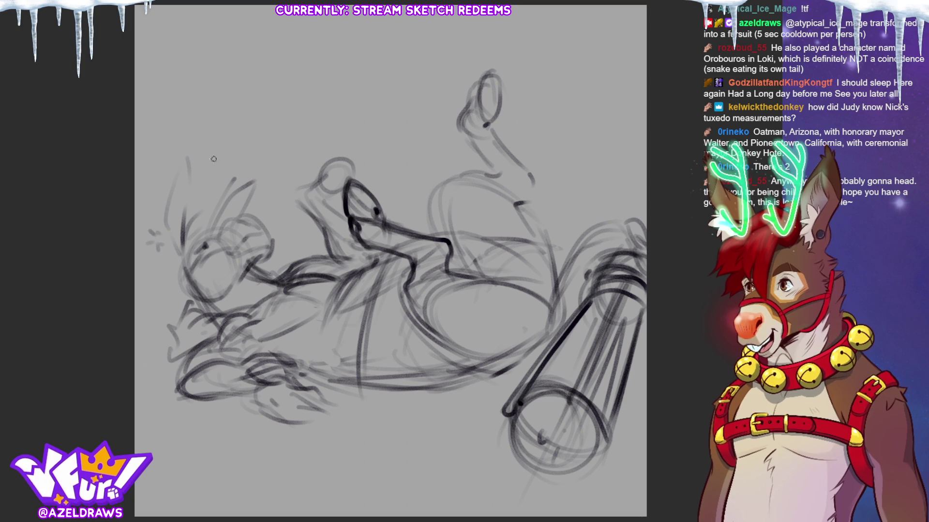
mouse_move(193, 234)
mouse_down()
mouse_move(200, 218)
mouse_move(223, 227)
mouse_up()
mouse_move(181, 252)
mouse_down()
mouse_move(178, 277)
mouse_move(215, 254)
mouse_move(190, 270)
mouse_up()
drag(220, 221, 200, 209)
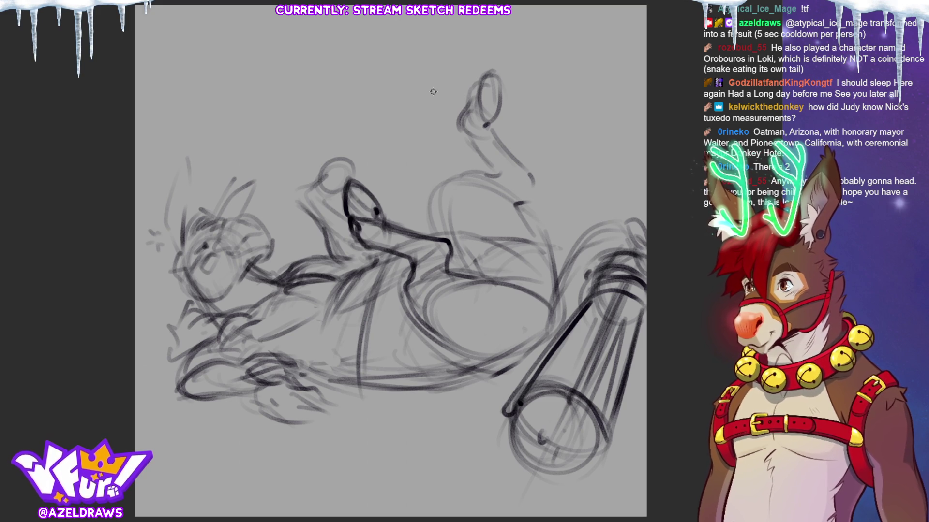
Erase the rough face lines and redraw the muzzle, lower jaw and chest.
mouse_move(249, 240)
mouse_down()
mouse_move(216, 244)
mouse_move(213, 268)
mouse_move(218, 260)
mouse_move(175, 248)
mouse_move(147, 282)
mouse_move(164, 299)
mouse_move(162, 285)
mouse_move(187, 327)
mouse_move(193, 318)
mouse_up()
mouse_move(208, 285)
mouse_down()
mouse_move(190, 313)
mouse_move(188, 265)
mouse_up()
key(ctrl+z)
drag(188, 312, 180, 271)
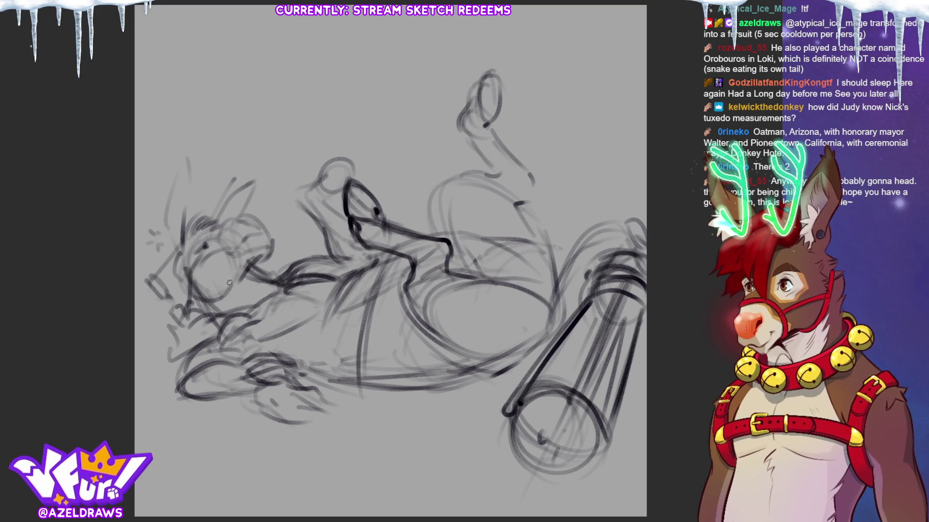
mouse_move(232, 324)
mouse_down()
mouse_move(290, 304)
mouse_move(314, 356)
mouse_move(295, 339)
mouse_move(336, 383)
mouse_move(375, 402)
mouse_up()
mouse_move(312, 358)
mouse_down()
mouse_move(382, 394)
mouse_move(352, 411)
mouse_up()
drag(345, 377, 296, 402)
mouse_move(193, 351)
mouse_down()
mouse_move(258, 339)
mouse_move(263, 355)
mouse_move(224, 319)
mouse_move(208, 334)
mouse_move(285, 357)
mouse_move(279, 350)
mouse_up()
Re-sketch the arm reaching up from the head and darken the raised hand's outline.
drag(291, 272, 362, 259)
mouse_move(310, 186)
mouse_down()
mouse_move(297, 216)
mouse_move(324, 203)
mouse_up()
mouse_move(315, 190)
mouse_down()
mouse_move(369, 164)
mouse_move(373, 183)
mouse_move(329, 158)
mouse_up()
drag(344, 178, 320, 190)
mouse_move(371, 166)
mouse_down()
mouse_move(325, 187)
mouse_move(334, 199)
mouse_move(358, 182)
mouse_up()
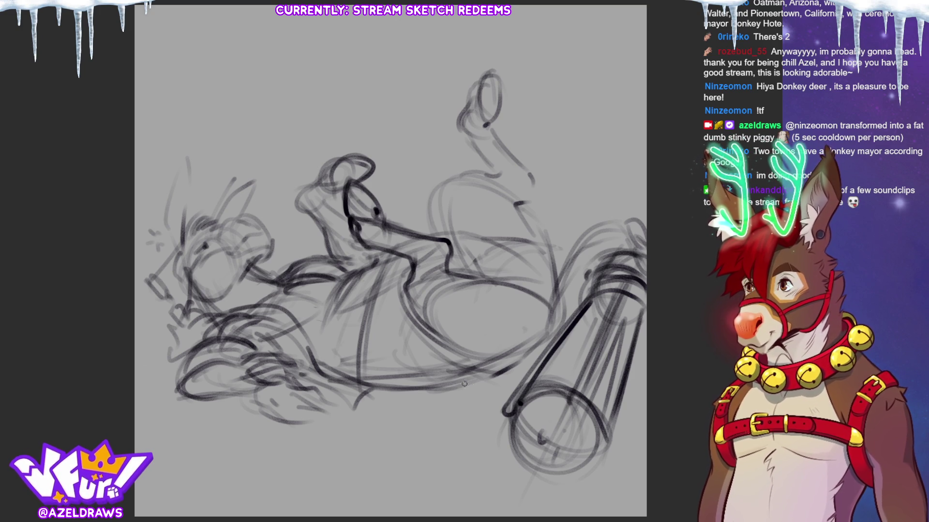
mouse_move(459, 275)
mouse_down()
mouse_move(500, 278)
mouse_move(543, 313)
mouse_up()
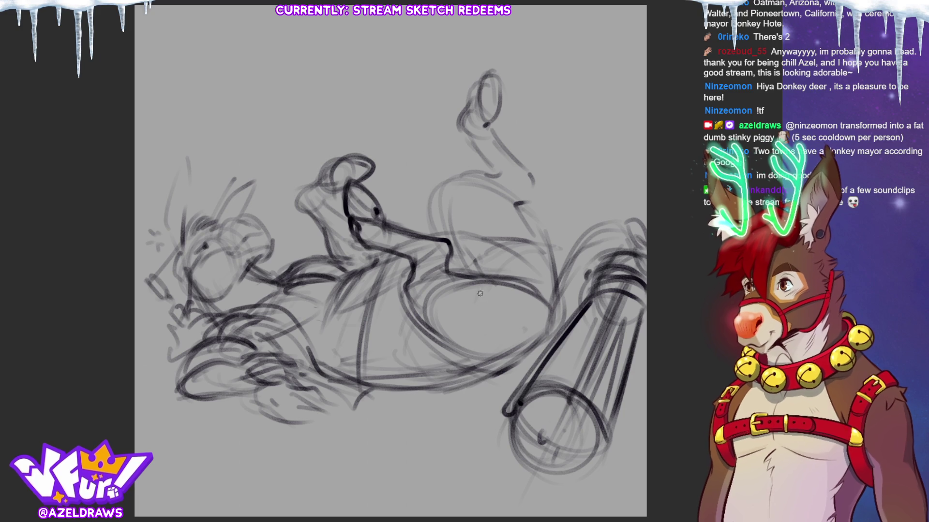
Darken the belly's lower edge, upper-left curve and the curves across it.
mouse_move(413, 334)
mouse_down()
mouse_move(516, 333)
mouse_move(526, 315)
mouse_up()
drag(447, 356, 522, 322)
mouse_move(428, 324)
mouse_down()
mouse_move(421, 307)
mouse_move(459, 278)
mouse_move(456, 271)
mouse_up()
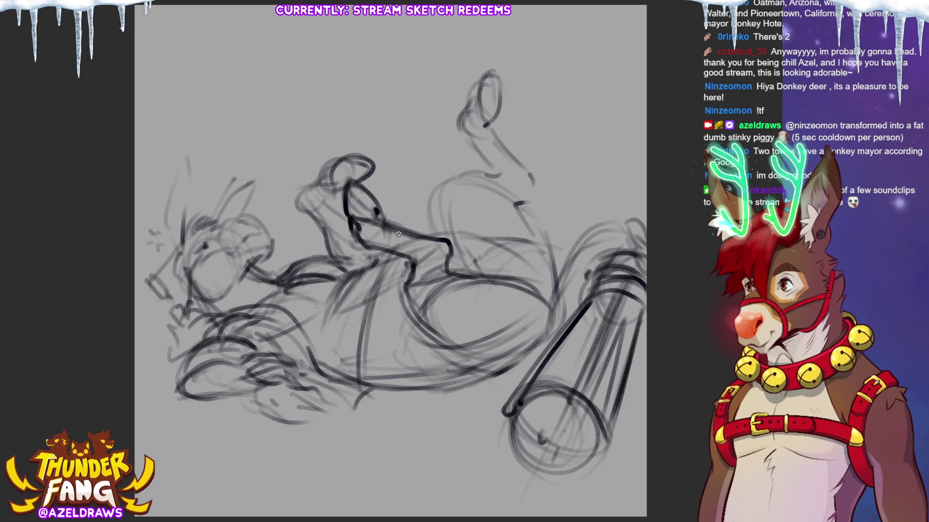
mouse_move(409, 282)
mouse_down()
mouse_move(396, 273)
mouse_move(431, 274)
mouse_move(394, 285)
mouse_move(417, 292)
mouse_move(409, 305)
mouse_up()
mouse_move(452, 275)
mouse_down()
mouse_move(415, 309)
mouse_move(464, 271)
mouse_move(440, 300)
mouse_up()
mouse_move(498, 283)
mouse_down()
mouse_move(455, 296)
mouse_move(432, 317)
mouse_up()
mouse_move(435, 315)
mouse_down()
mouse_move(431, 351)
mouse_move(423, 334)
mouse_move(486, 296)
mouse_up()
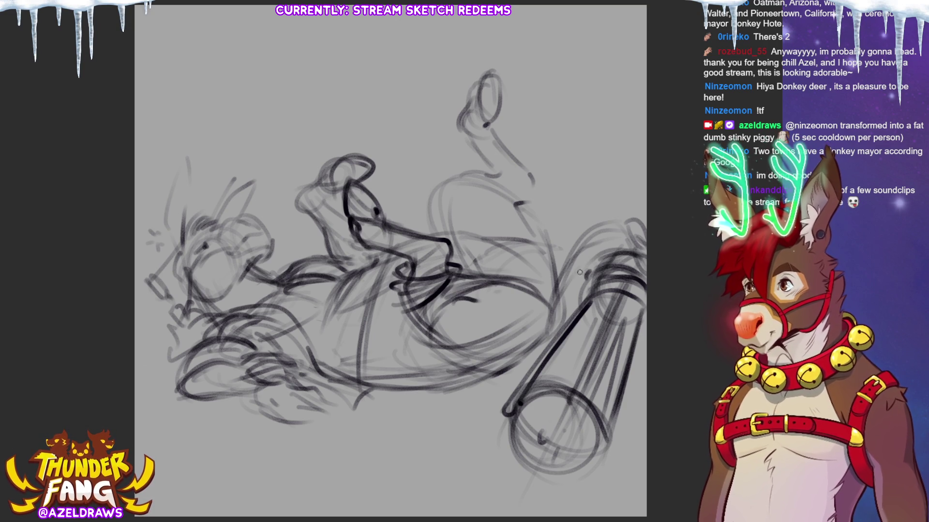
Trace darker outlines down the raised leg's knee, shin and foot.
mouse_move(547, 198)
mouse_down()
mouse_move(488, 164)
mouse_move(532, 218)
mouse_up()
mouse_move(494, 170)
mouse_down()
mouse_move(477, 181)
mouse_move(465, 173)
mouse_move(477, 196)
mouse_up()
mouse_move(477, 196)
mouse_down()
mouse_move(529, 223)
mouse_move(542, 203)
mouse_move(496, 225)
mouse_move(438, 193)
mouse_move(442, 213)
mouse_move(507, 229)
mouse_up()
mouse_move(444, 198)
mouse_down()
mouse_move(469, 179)
mouse_move(493, 237)
mouse_move(515, 221)
mouse_up()
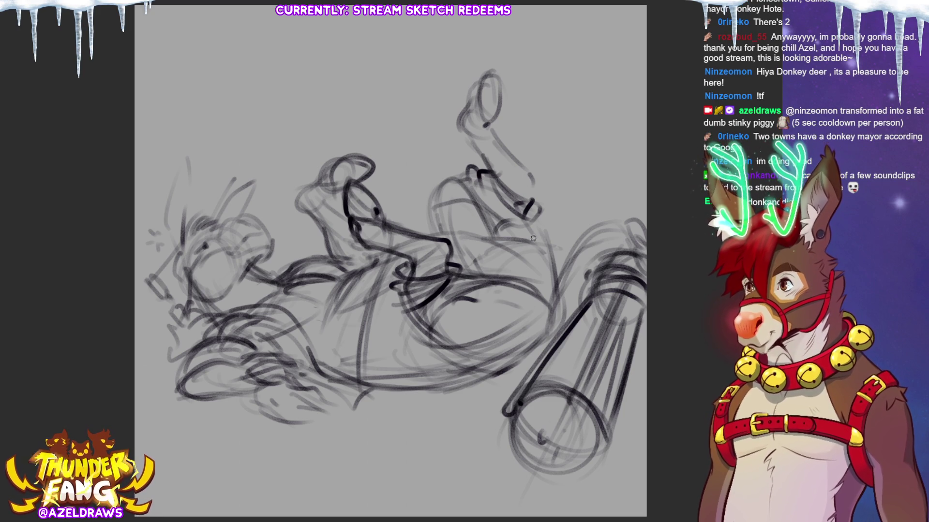
Darken the belly curve, raised hand and raised leg and foot, undoing a stray hoof.
mouse_move(533, 228)
mouse_down()
mouse_move(552, 279)
mouse_move(552, 269)
mouse_move(550, 295)
mouse_up()
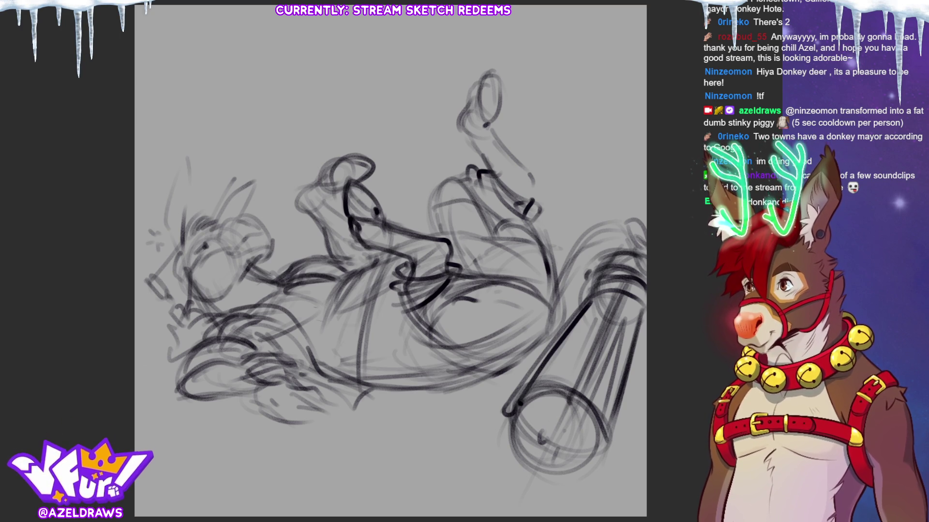
mouse_move(308, 189)
mouse_down()
mouse_move(330, 162)
mouse_move(375, 154)
mouse_move(362, 183)
mouse_move(346, 160)
mouse_move(338, 186)
mouse_move(296, 196)
mouse_move(333, 208)
mouse_up()
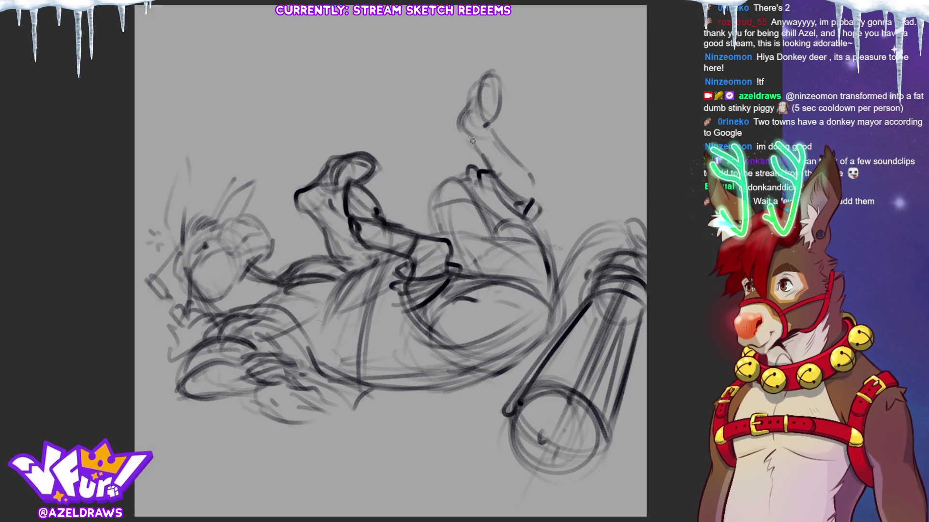
mouse_move(466, 110)
mouse_down()
mouse_move(456, 133)
mouse_move(482, 129)
mouse_move(464, 116)
mouse_move(477, 81)
mouse_move(495, 74)
mouse_move(499, 116)
mouse_move(486, 126)
mouse_move(526, 165)
mouse_move(531, 189)
mouse_up()
drag(460, 142, 488, 173)
drag(450, 121, 477, 153)
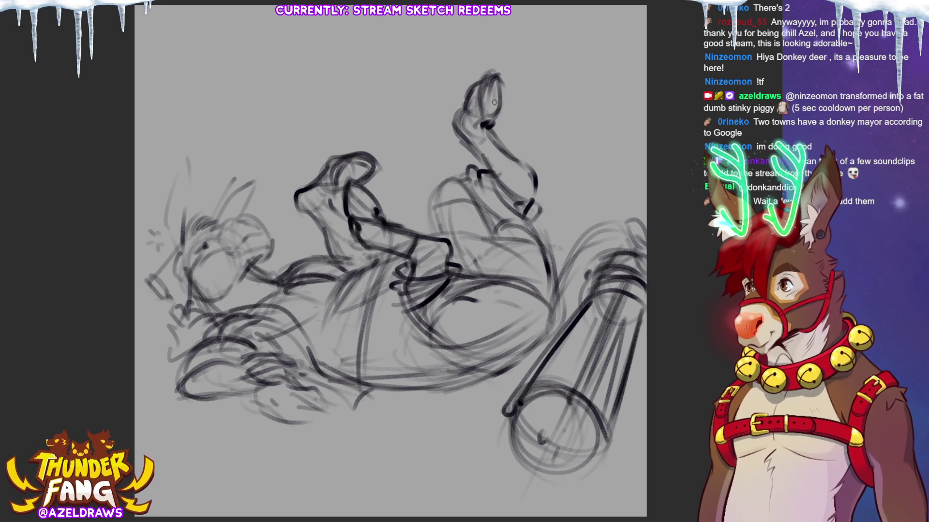
mouse_move(501, 168)
mouse_down()
mouse_move(448, 136)
mouse_move(478, 168)
mouse_up()
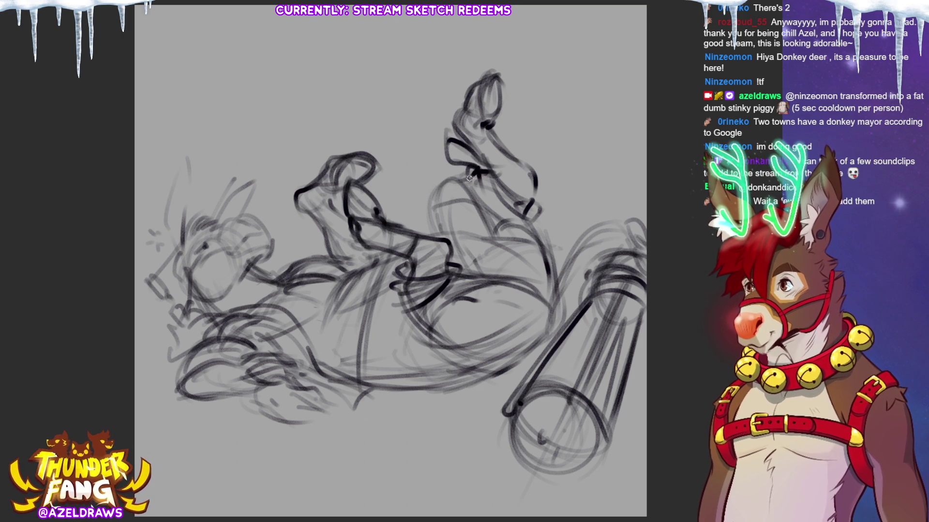
mouse_move(488, 124)
mouse_down()
mouse_move(503, 163)
mouse_move(522, 142)
mouse_move(503, 165)
mouse_move(522, 155)
mouse_move(535, 176)
mouse_move(532, 204)
mouse_up()
key(ctrl+z)
key(ctrl+z)
key(ctrl+z)
Trace the raised ankle, lower belly, thigh and hip outline, undoing a stray curve below the leg.
mouse_move(503, 171)
mouse_down()
mouse_move(467, 141)
mouse_move(457, 162)
mouse_move(498, 155)
mouse_up()
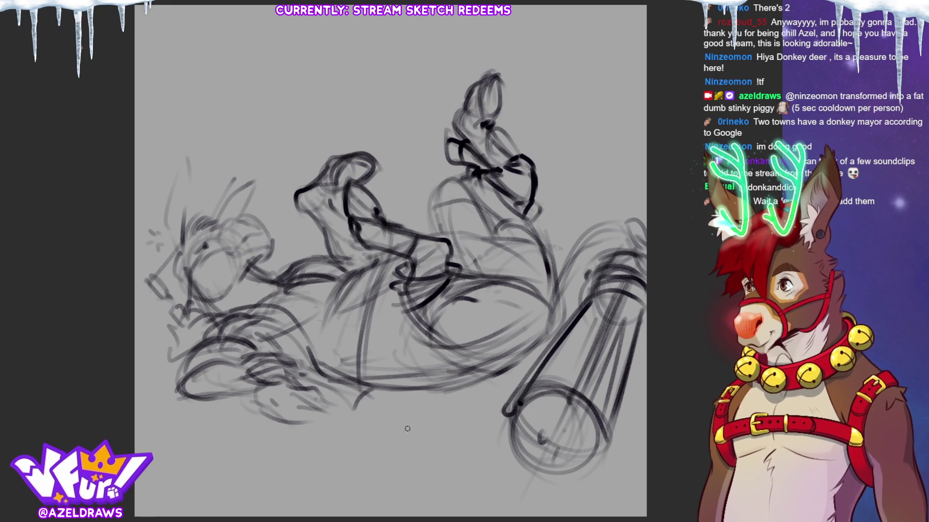
drag(384, 394, 472, 383)
drag(436, 340, 469, 375)
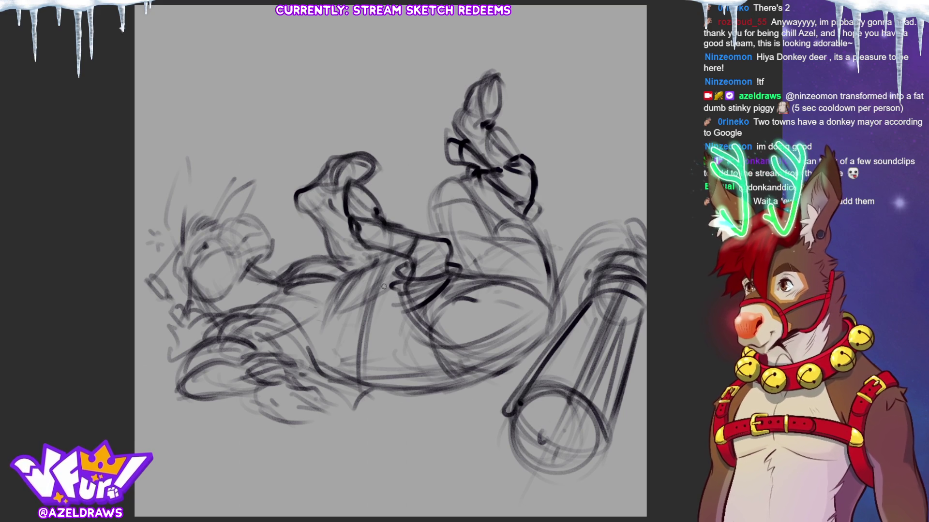
mouse_move(366, 268)
mouse_down()
mouse_move(466, 233)
mouse_move(501, 271)
mouse_up()
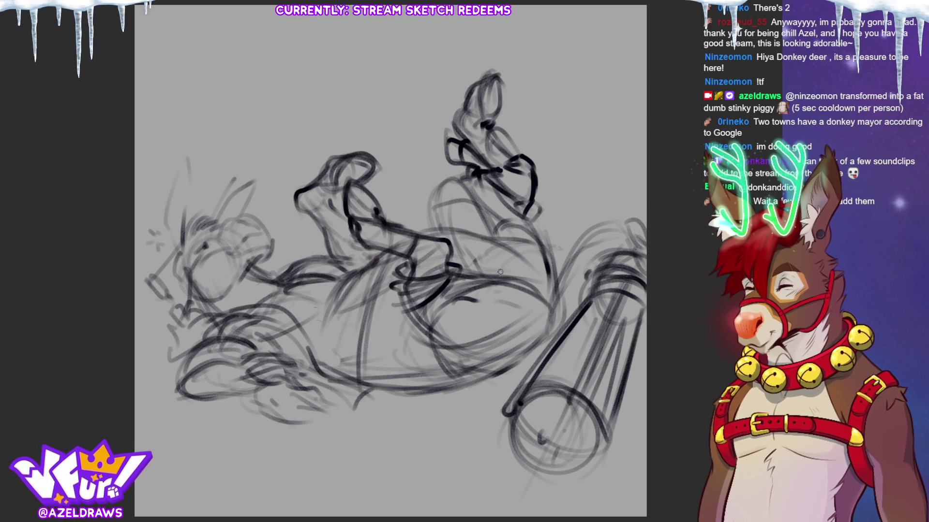
mouse_move(450, 181)
mouse_down()
mouse_move(433, 226)
mouse_move(471, 171)
mouse_up()
drag(523, 217, 552, 264)
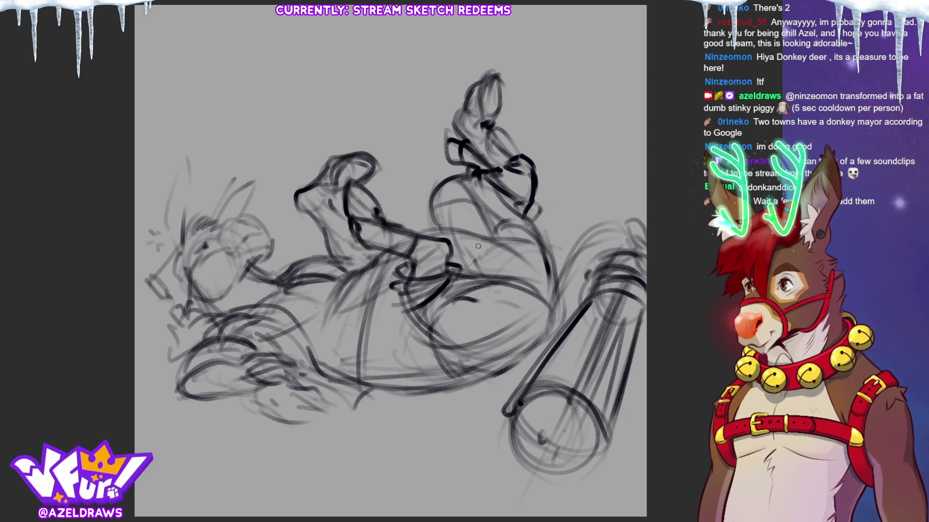
mouse_move(486, 244)
mouse_down()
mouse_move(473, 275)
mouse_move(503, 276)
mouse_move(508, 241)
mouse_move(509, 272)
mouse_move(484, 236)
mouse_move(528, 231)
mouse_move(554, 283)
mouse_move(545, 243)
mouse_move(563, 317)
mouse_up()
key(ctrl+z)
Darken the back and hip edge and sweep the back curve up toward the log.
drag(546, 270, 556, 295)
mouse_move(559, 252)
mouse_down()
mouse_move(573, 286)
mouse_move(551, 334)
mouse_move(503, 283)
mouse_up()
drag(534, 334, 506, 290)
mouse_move(554, 310)
mouse_down()
mouse_move(583, 237)
mouse_move(638, 235)
mouse_up()
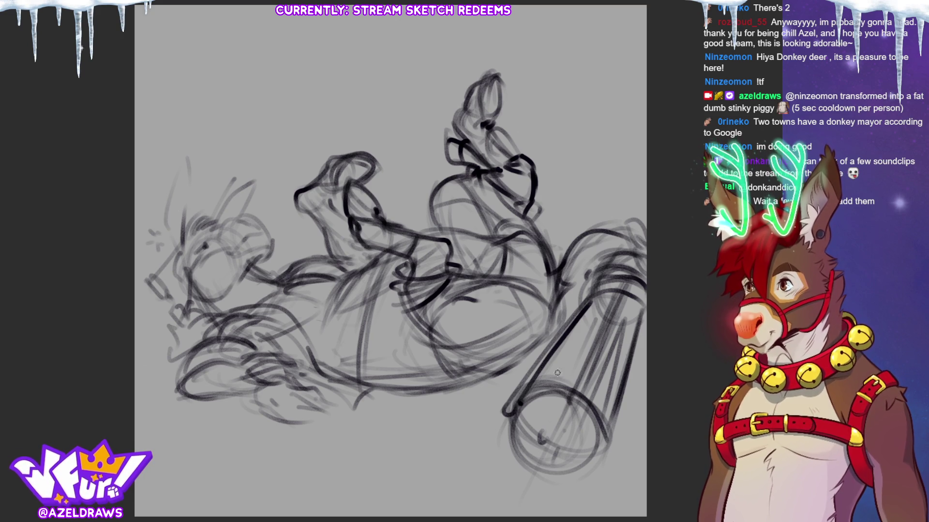
Hatch the upper end of the log, removing a stray mark, and add a thin stroke near the head.
mouse_move(546, 361)
mouse_down()
mouse_move(607, 377)
mouse_move(575, 353)
mouse_move(589, 352)
mouse_move(551, 391)
mouse_move(549, 435)
mouse_move(565, 405)
mouse_move(543, 442)
mouse_up()
key(ctrl+z)
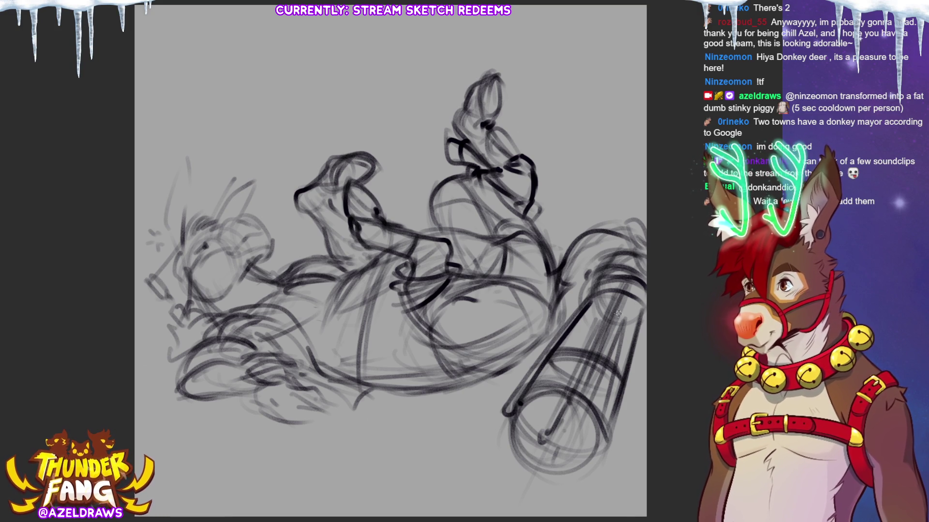
mouse_move(625, 296)
mouse_down()
mouse_move(598, 354)
mouse_move(587, 305)
mouse_move(622, 331)
mouse_move(582, 337)
mouse_move(637, 296)
mouse_move(580, 330)
mouse_move(645, 286)
mouse_up()
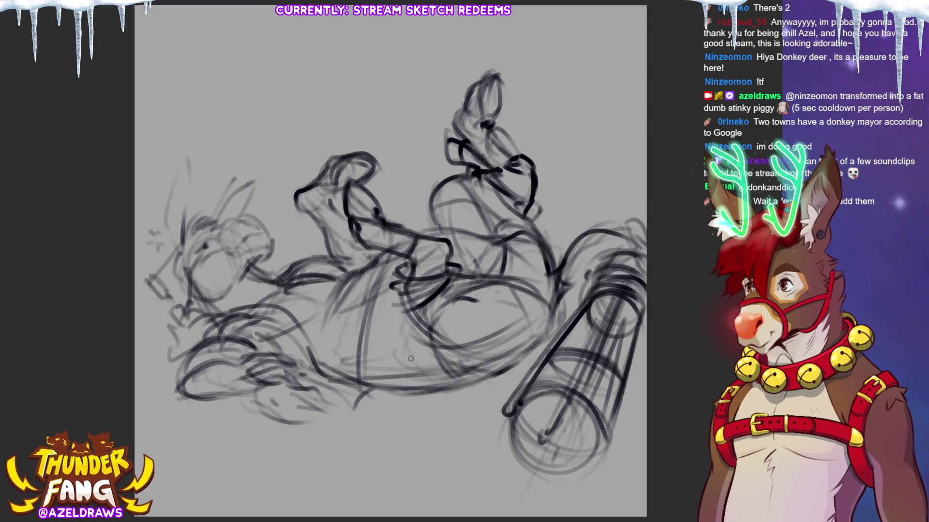
mouse_move(269, 239)
mouse_down()
mouse_move(299, 227)
mouse_move(265, 199)
mouse_move(275, 189)
mouse_up()
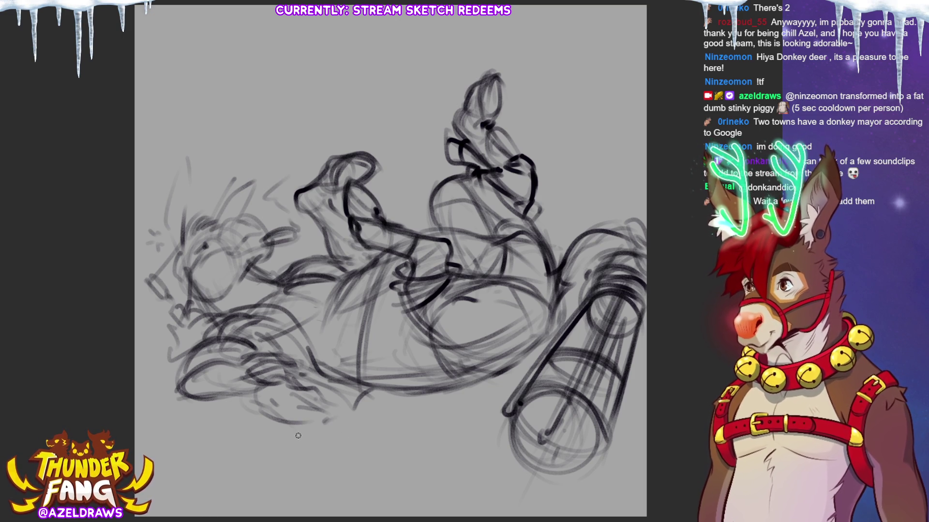
Add and darken diagonal hatching with a curve and short strokes below the body.
mouse_move(323, 384)
mouse_down()
mouse_move(301, 414)
mouse_move(300, 435)
mouse_up()
drag(318, 405, 297, 431)
drag(324, 388, 296, 438)
mouse_move(333, 389)
mouse_down()
mouse_move(300, 438)
mouse_move(339, 456)
mouse_up()
mouse_move(364, 408)
mouse_down()
mouse_move(338, 459)
mouse_move(362, 407)
mouse_up()
drag(312, 423, 356, 419)
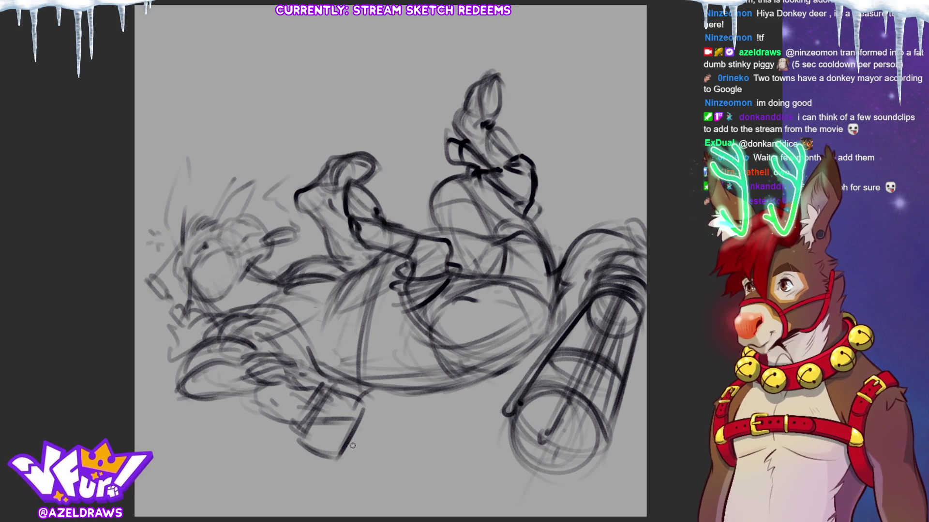
Sketch a wavy line and oval loop under the figure and darken the lower belly line.
drag(356, 441, 476, 465)
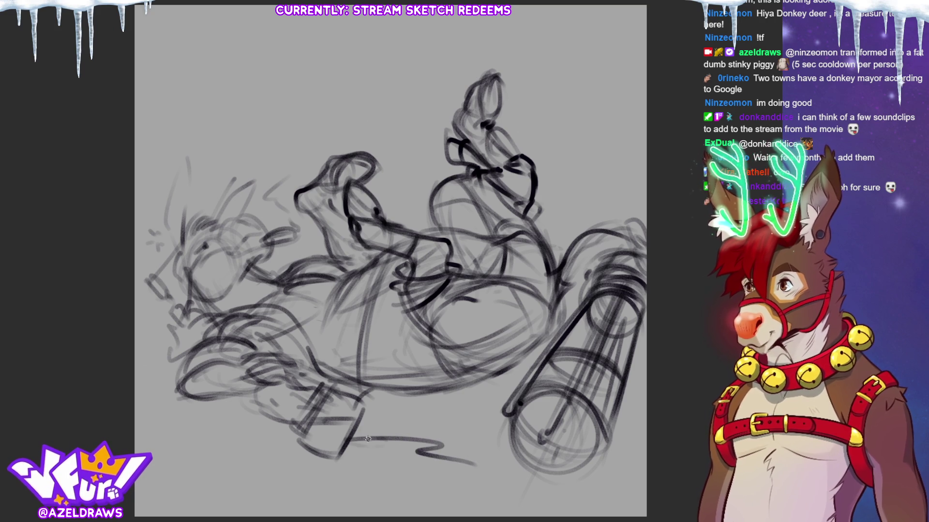
mouse_move(378, 452)
mouse_down()
mouse_move(459, 491)
mouse_move(513, 491)
mouse_move(515, 466)
mouse_move(505, 469)
mouse_up()
drag(361, 428, 366, 417)
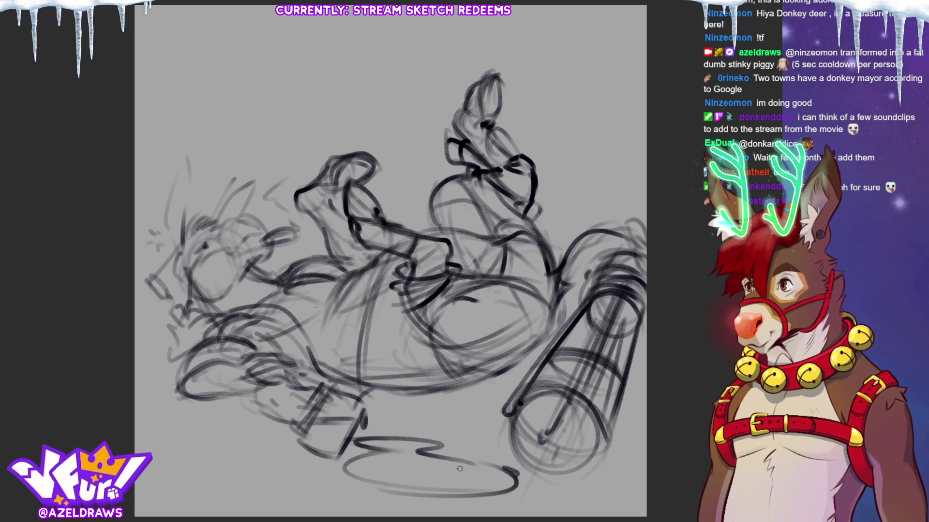
mouse_move(323, 473)
mouse_down()
mouse_move(297, 478)
mouse_move(322, 477)
mouse_up()
drag(427, 431, 413, 433)
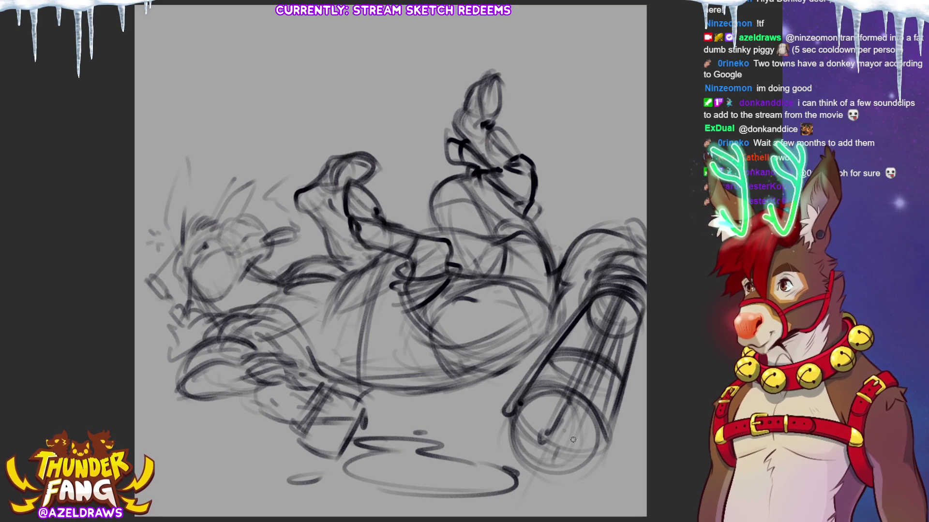
mouse_move(342, 393)
mouse_down()
mouse_move(464, 393)
mouse_move(544, 338)
mouse_up()
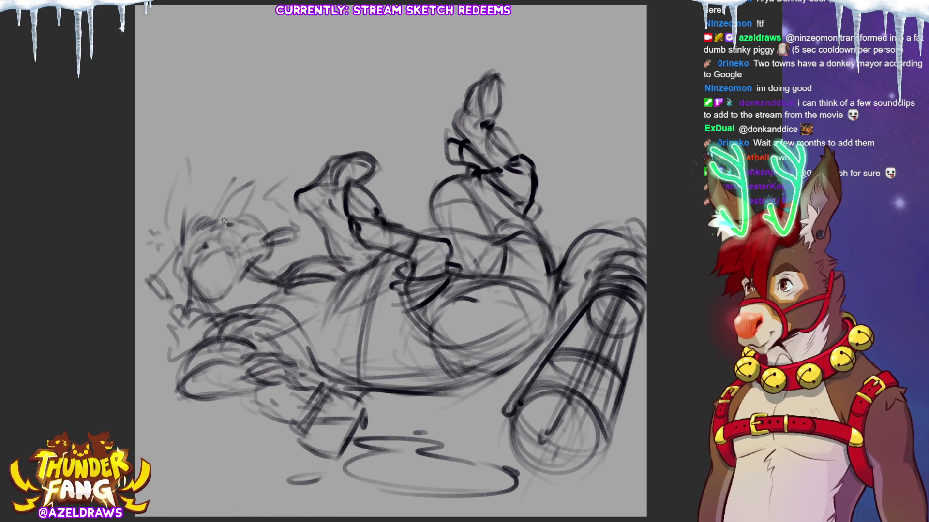
Redraw the line along the top of the head and snout, then dim the sketch to light grey.
drag(232, 217, 266, 232)
key(ctrl+z)
key(ctrl+z)
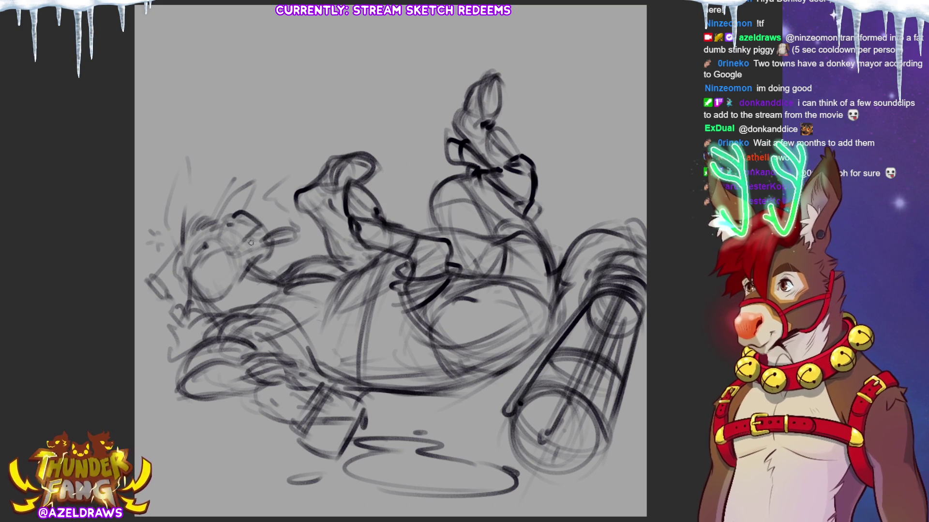
mouse_move(248, 237)
mouse_down()
mouse_move(265, 229)
mouse_move(240, 246)
mouse_up()
mouse_move(244, 211)
mouse_down()
mouse_move(261, 226)
mouse_move(236, 216)
mouse_move(218, 240)
mouse_up()
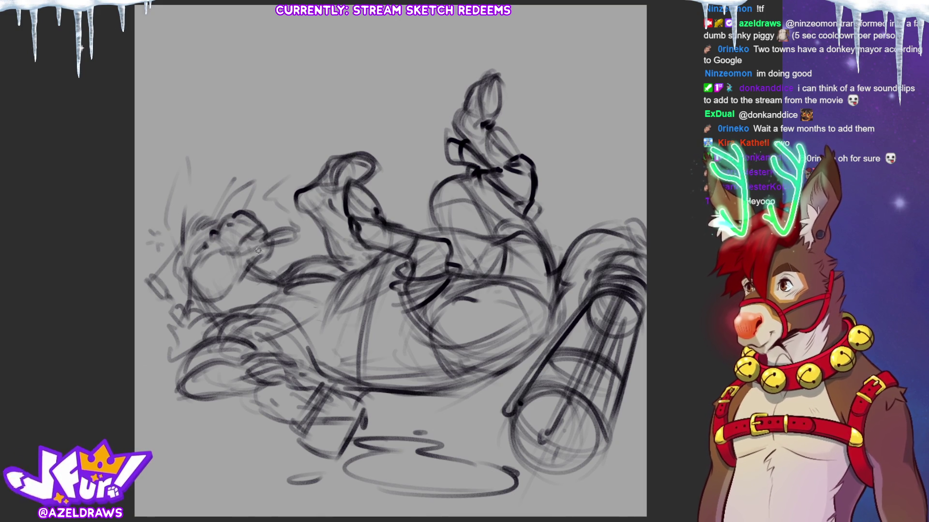
drag(266, 249, 258, 264)
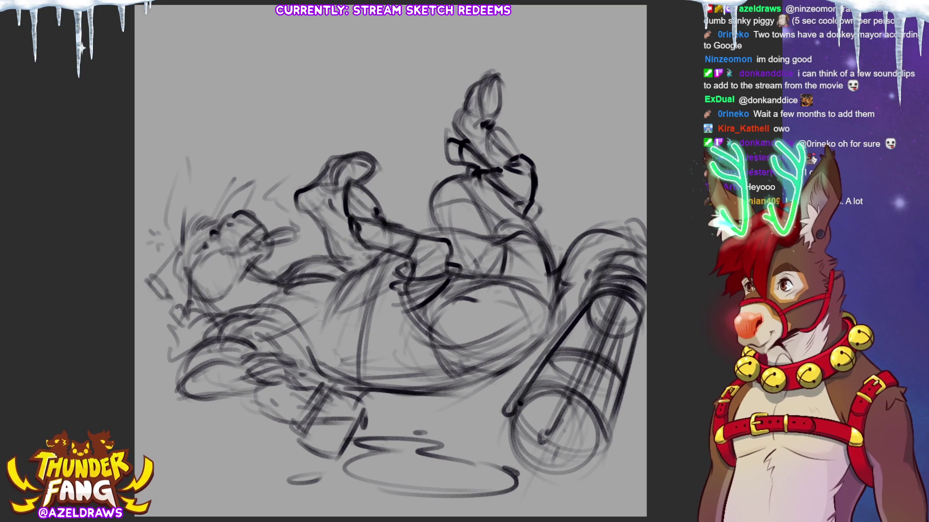
key(5)
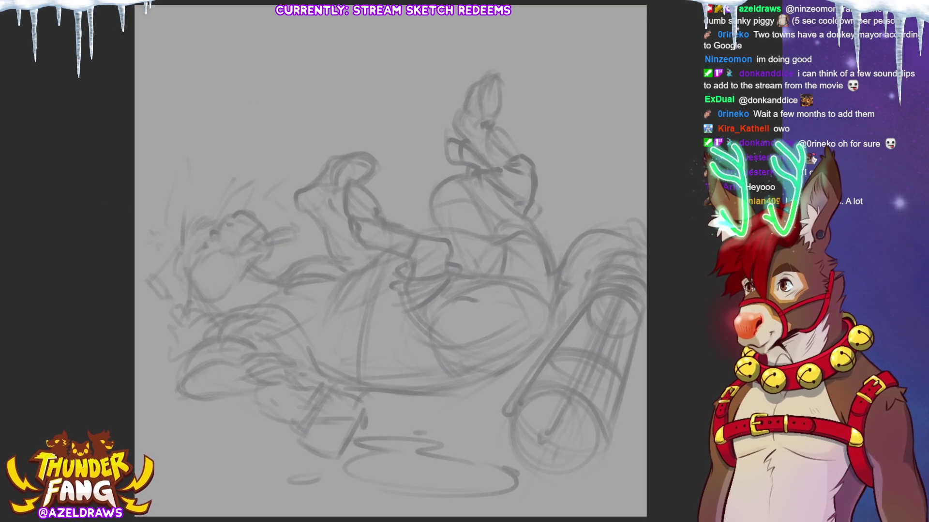
Remove the dark arm and torso strokes, then ink clean lines along the side and jaw.
key(ctrl+z)
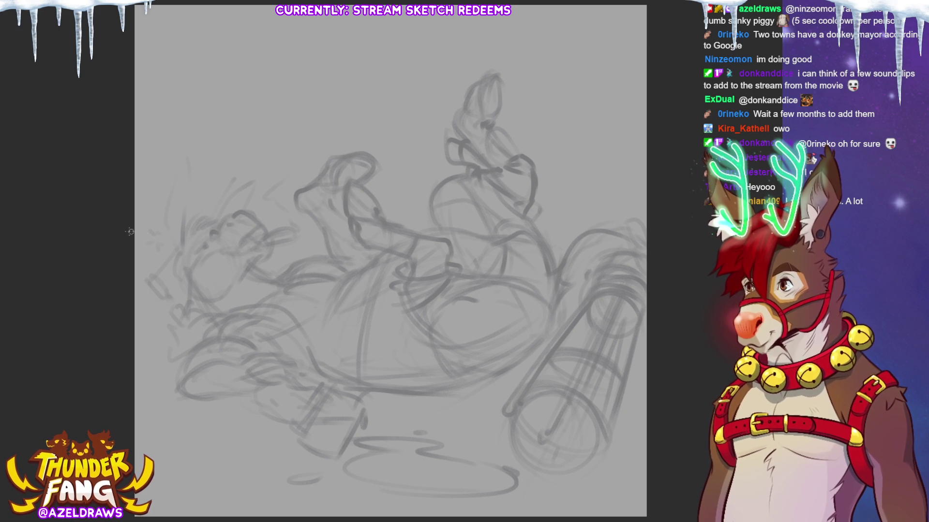
mouse_move(169, 201)
mouse_down()
mouse_move(245, 150)
mouse_move(252, 155)
mouse_up()
key(ctrl+z)
key(ctrl+z)
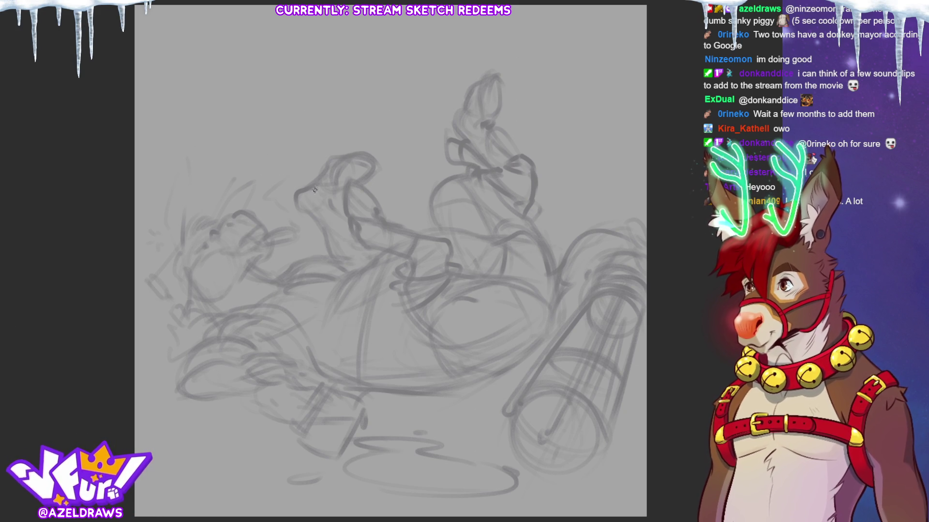
drag(181, 276, 236, 338)
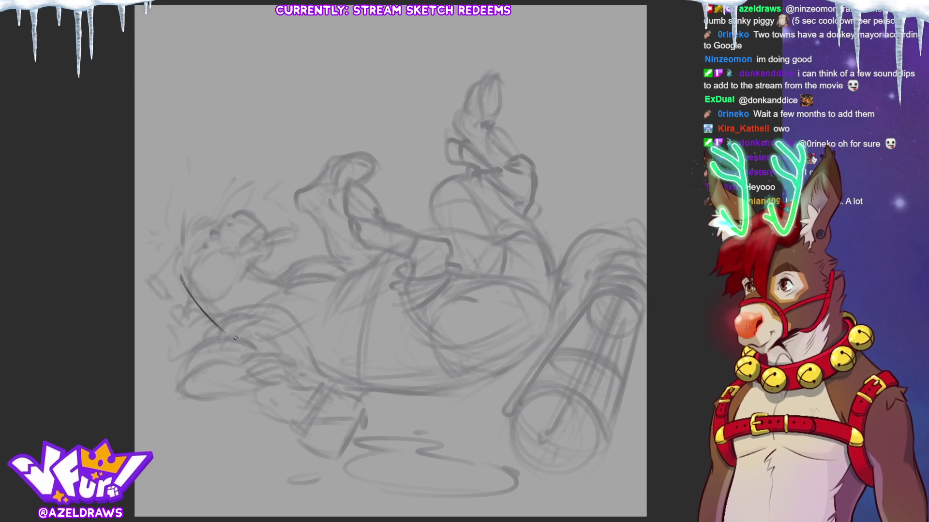
mouse_move(250, 267)
mouse_down()
mouse_move(286, 280)
mouse_move(258, 264)
mouse_move(267, 260)
mouse_up()
Ink the face line up to the snout, close the nose and mouth shape, and hatch it.
drag(220, 255, 237, 249)
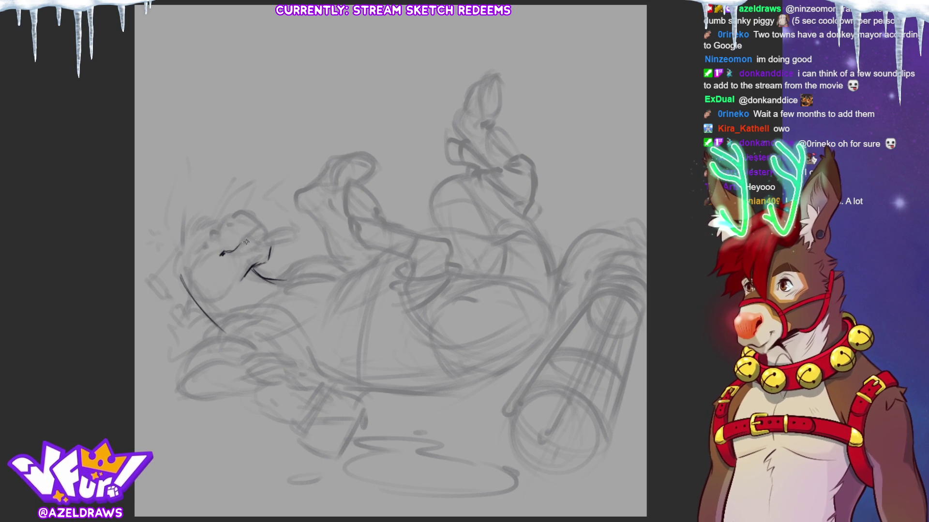
drag(241, 244, 264, 224)
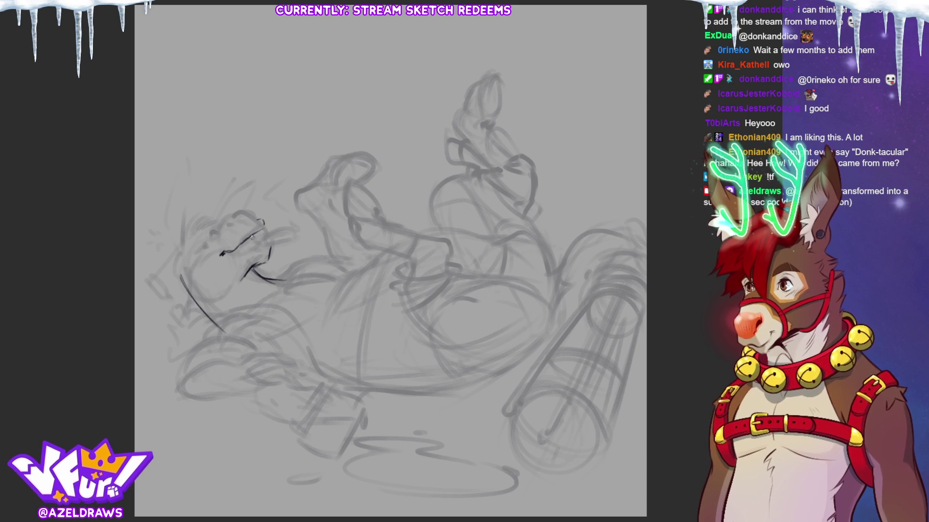
mouse_move(265, 227)
mouse_down()
mouse_move(264, 238)
mouse_move(246, 228)
mouse_up()
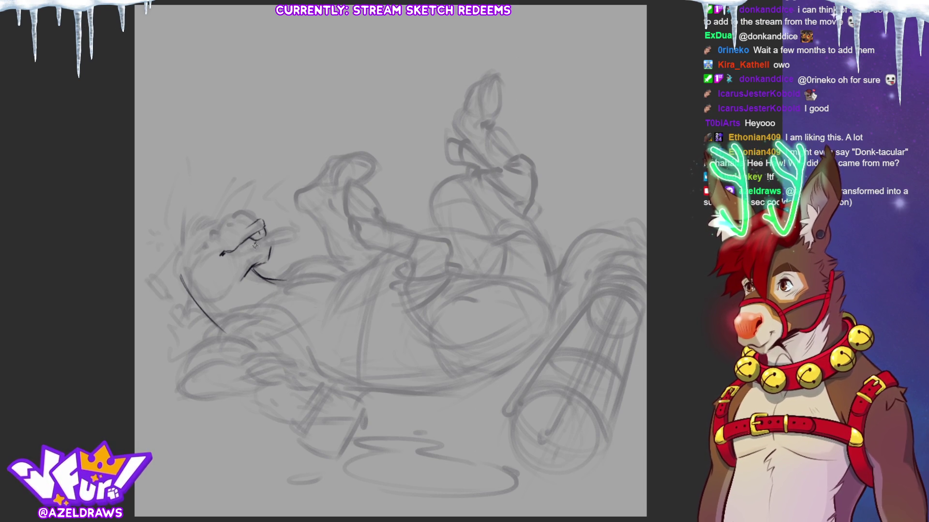
drag(264, 236, 296, 233)
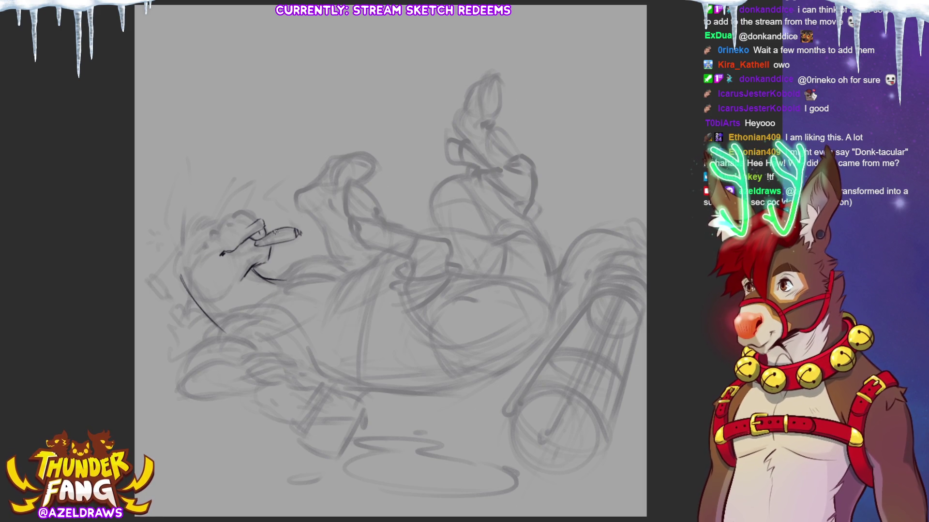
drag(275, 230, 271, 247)
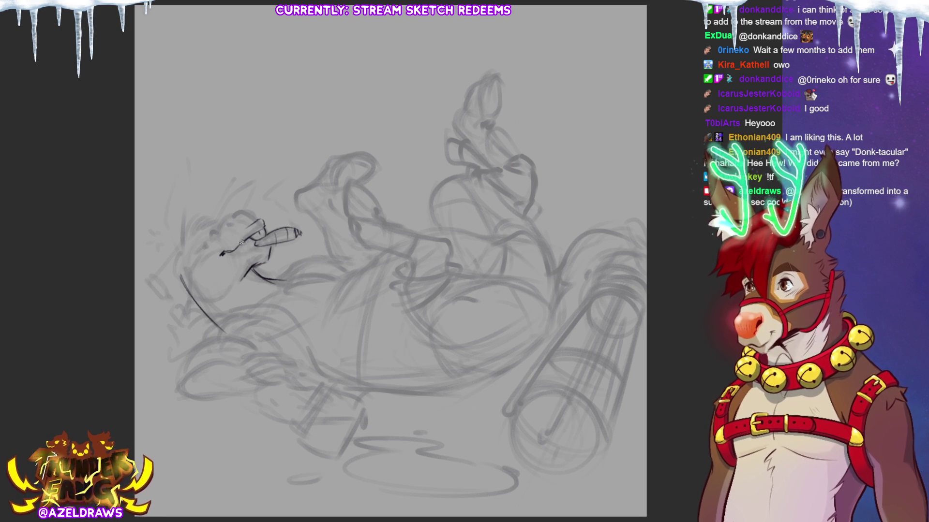
mouse_move(253, 238)
mouse_down()
mouse_move(243, 242)
mouse_move(260, 244)
mouse_up()
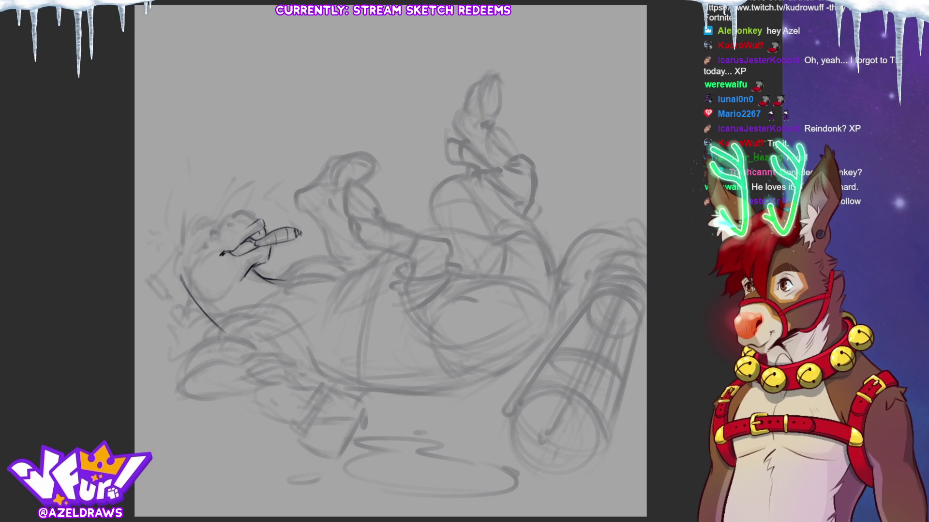
Ink the back of the head, cheek and dark jaw line, then outline a tall ear on the left.
mouse_move(227, 224)
mouse_down()
mouse_move(236, 225)
mouse_move(224, 217)
mouse_move(239, 209)
mouse_move(264, 224)
mouse_up()
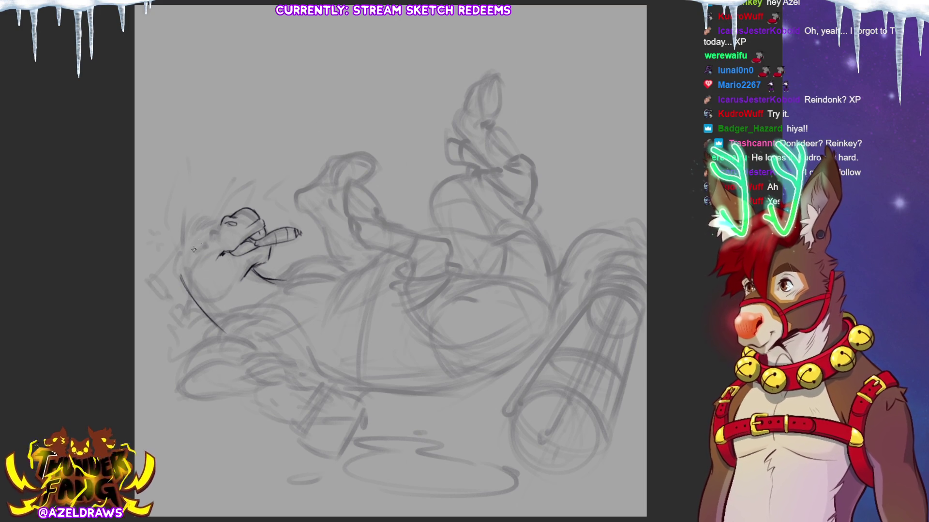
drag(220, 222, 213, 238)
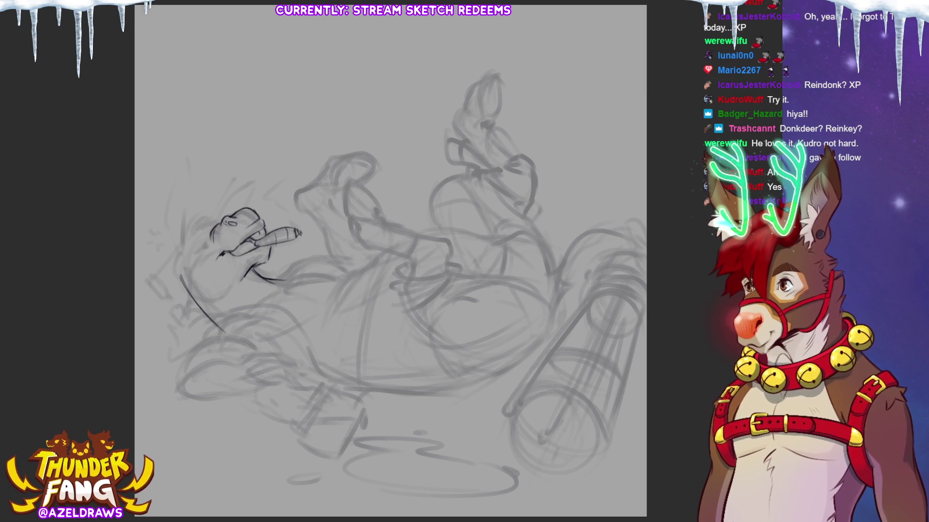
drag(221, 221, 203, 236)
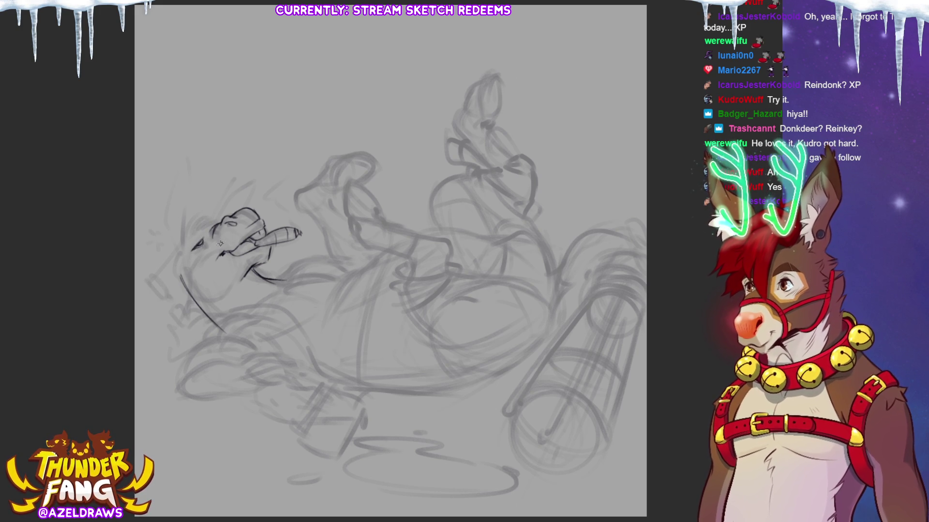
drag(205, 251, 203, 258)
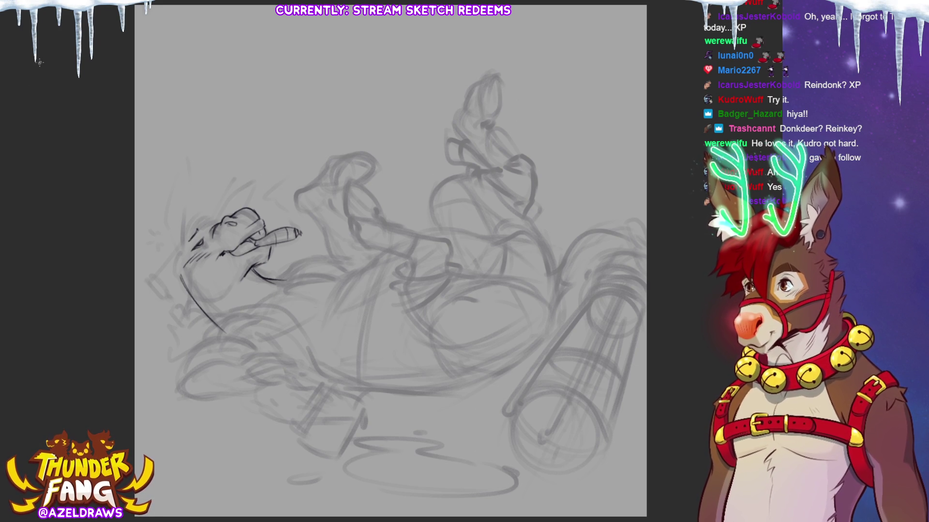
drag(185, 286, 210, 303)
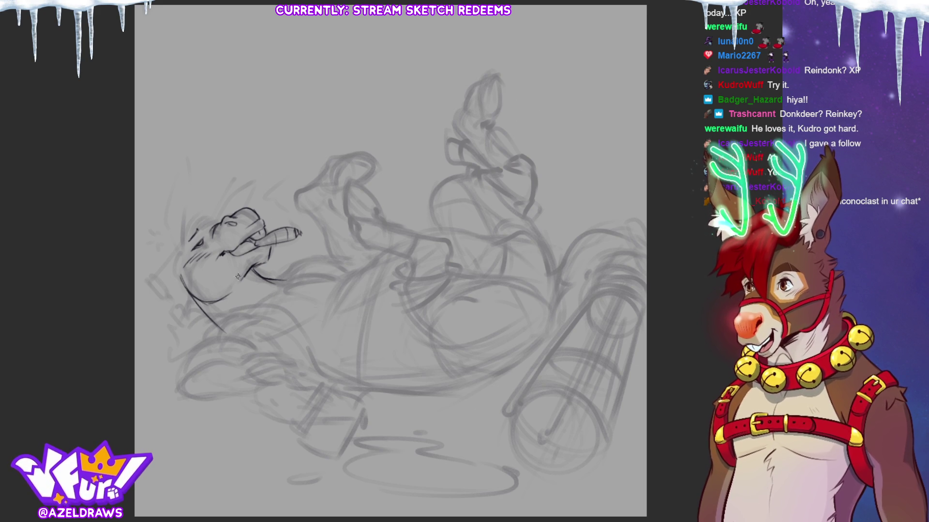
drag(203, 300, 233, 289)
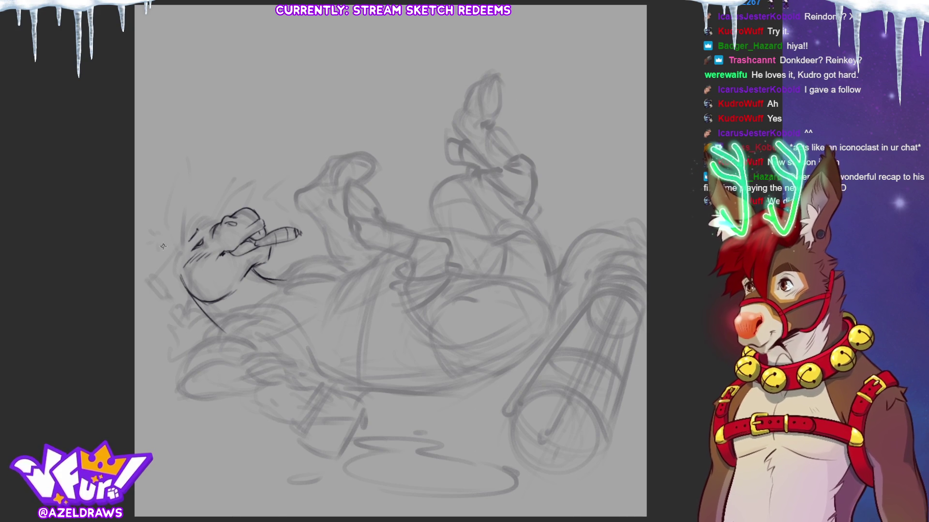
mouse_move(167, 246)
mouse_down()
mouse_move(184, 198)
mouse_move(182, 156)
mouse_move(163, 202)
mouse_move(169, 235)
mouse_up()
drag(176, 175, 162, 208)
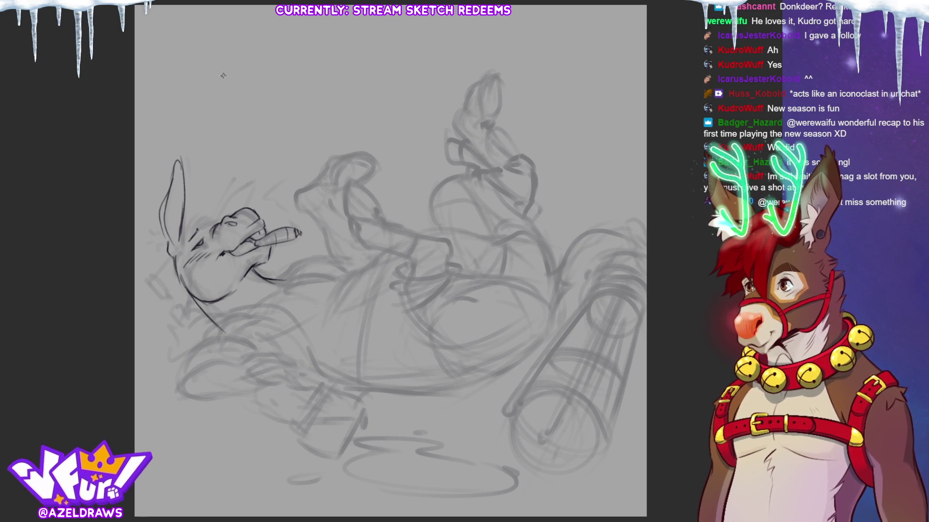
Outline the glasses lens beside the face, redrawing it and undoing a stray line to the neck.
drag(182, 243, 155, 274)
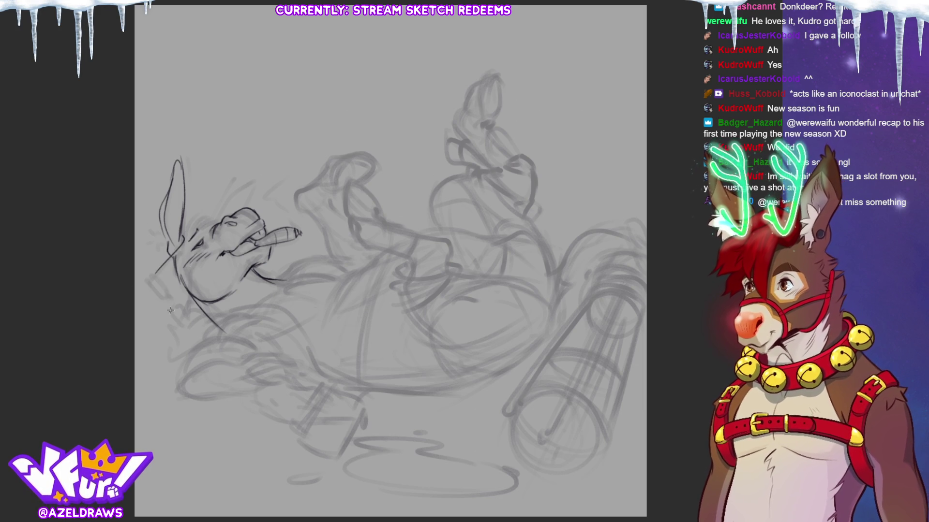
mouse_move(151, 276)
mouse_down()
mouse_move(159, 271)
mouse_move(172, 292)
mouse_up()
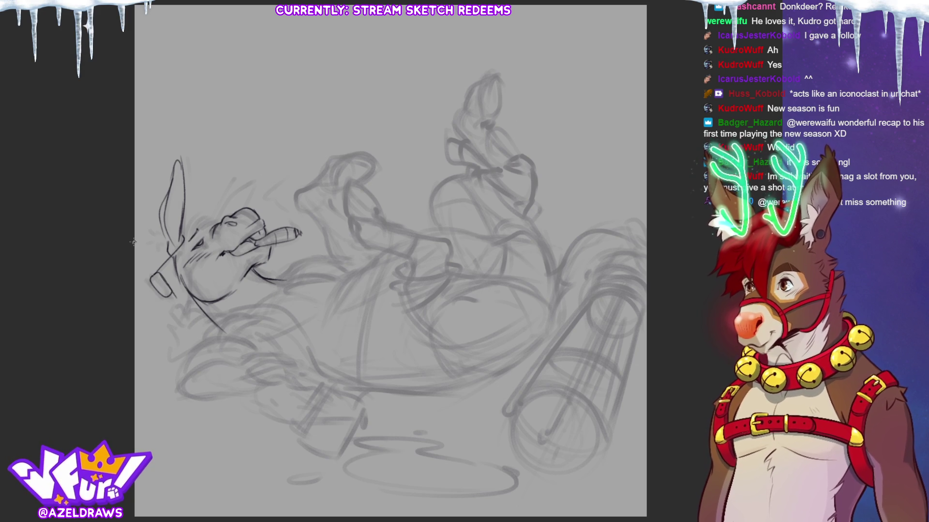
key(ctrl+z)
key(ctrl+z)
key(ctrl+z)
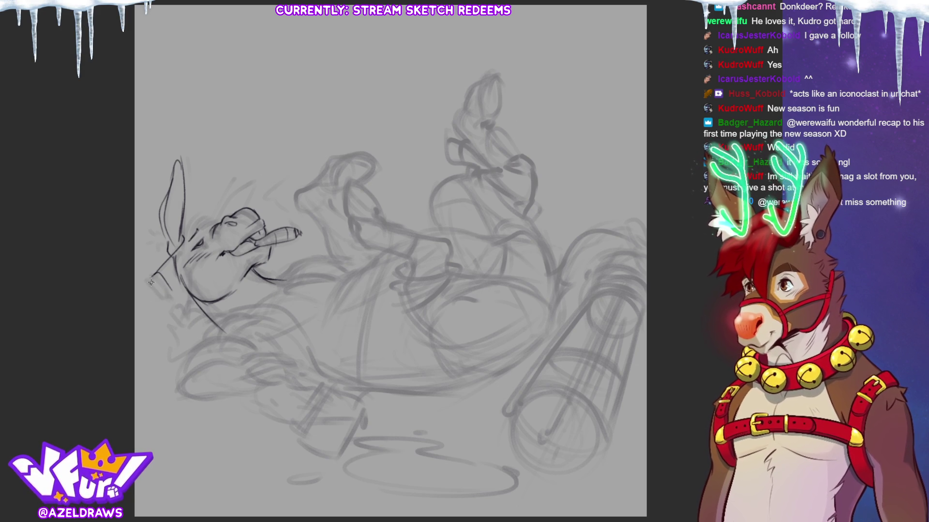
drag(151, 280, 170, 293)
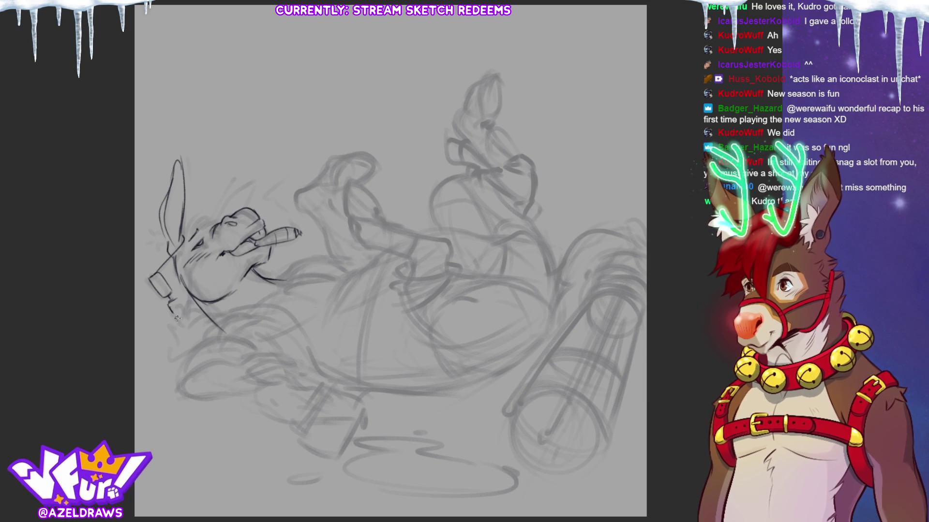
drag(175, 315, 180, 308)
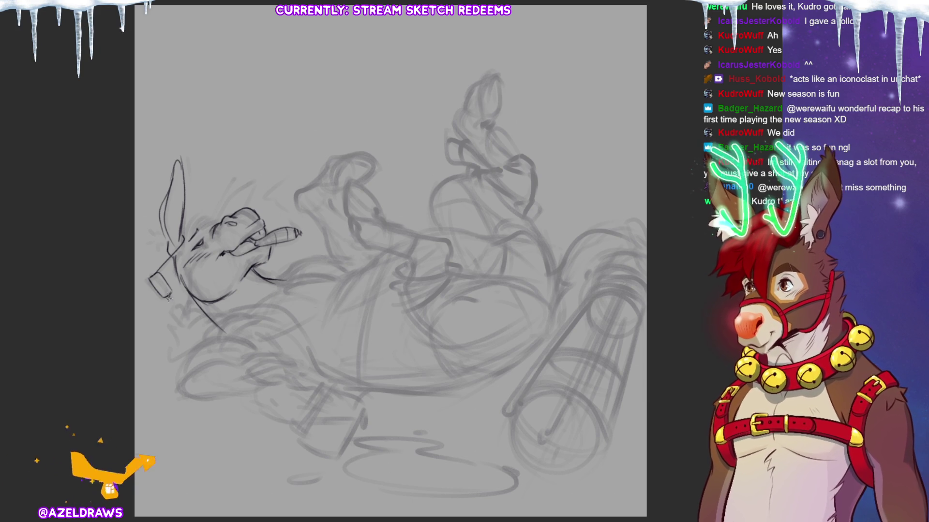
drag(171, 304, 188, 321)
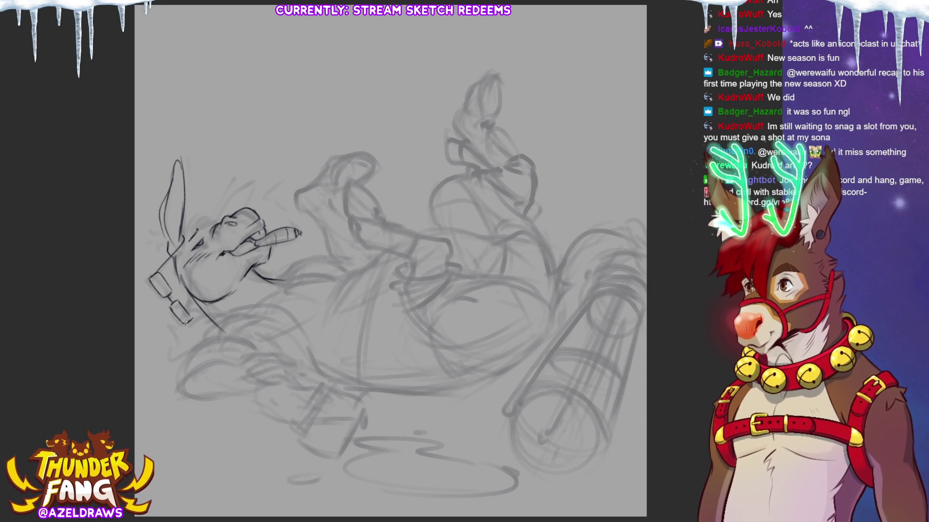
drag(187, 319, 178, 270)
key(ctrl+z)
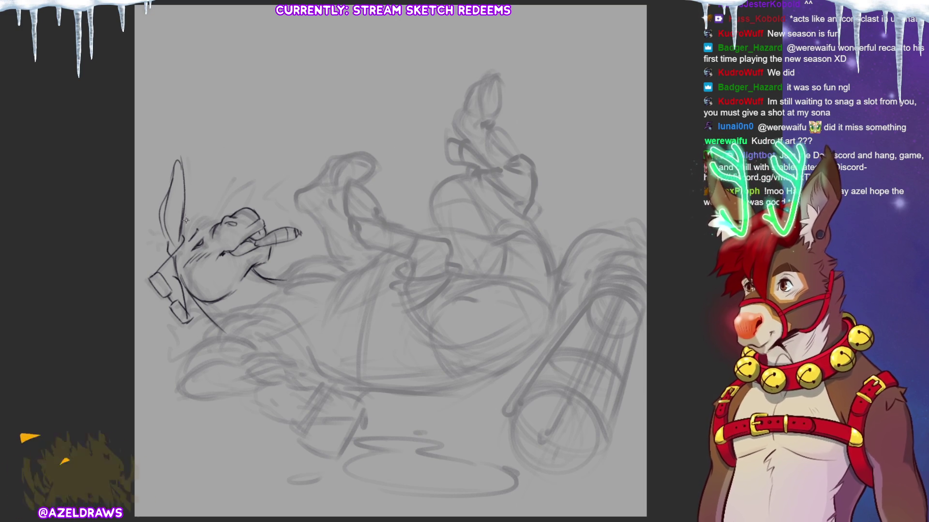
Ink hair tufts along the ear base, draw the second ear, and begin the arm outline.
mouse_move(186, 221)
mouse_down()
mouse_move(194, 231)
mouse_move(194, 222)
mouse_up()
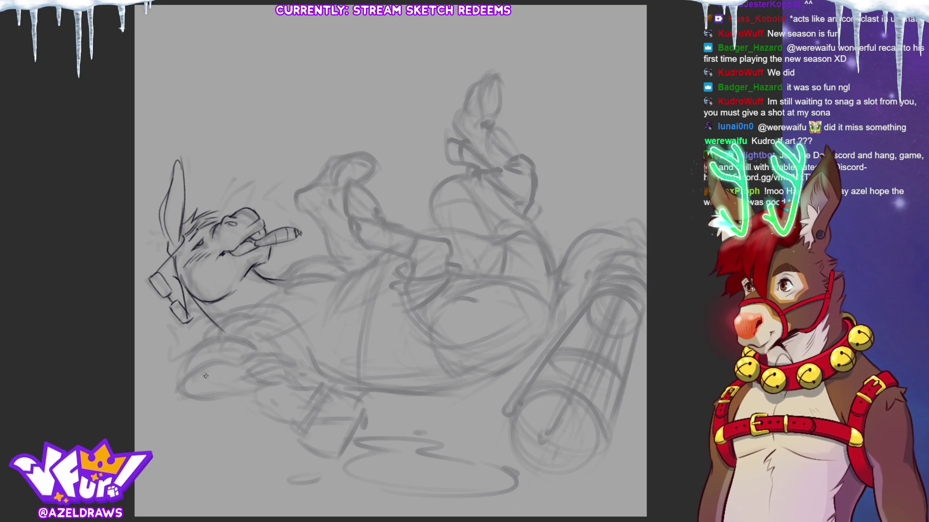
drag(158, 238, 160, 248)
key(ctrl+z)
key(ctrl+z)
mouse_move(154, 229)
mouse_down()
mouse_move(171, 279)
mouse_move(164, 275)
mouse_move(185, 314)
mouse_move(210, 326)
mouse_move(204, 318)
mouse_up()
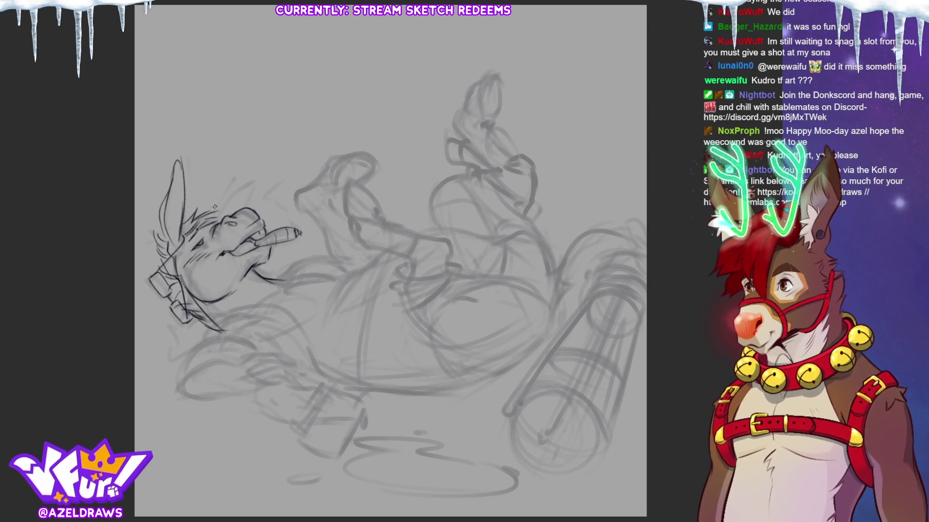
mouse_move(215, 212)
mouse_down()
mouse_move(259, 177)
mouse_move(245, 207)
mouse_up()
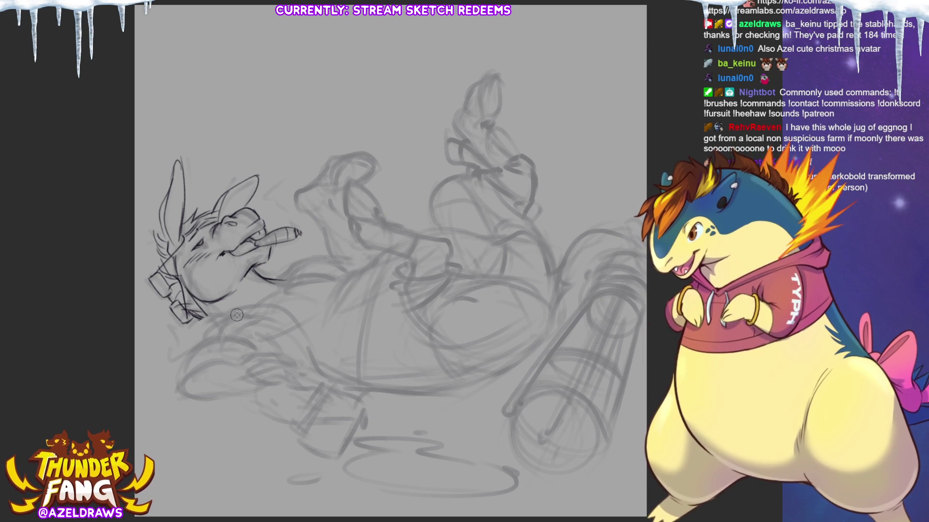
mouse_move(183, 333)
mouse_down()
mouse_move(218, 309)
mouse_move(279, 315)
mouse_move(208, 330)
mouse_up()
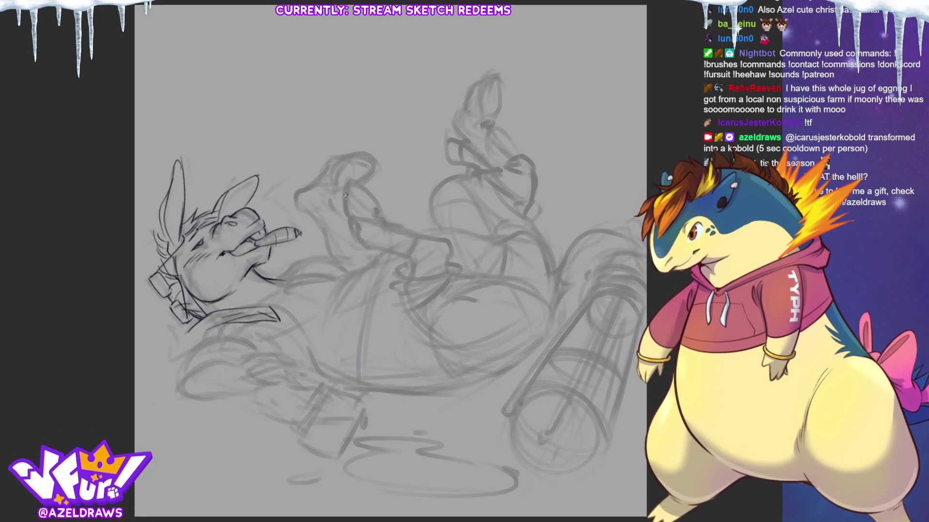
Extend the arm line downward and add strokes under the chin and on the lower body.
mouse_move(178, 310)
mouse_down()
mouse_move(172, 344)
mouse_move(187, 366)
mouse_move(216, 340)
mouse_up()
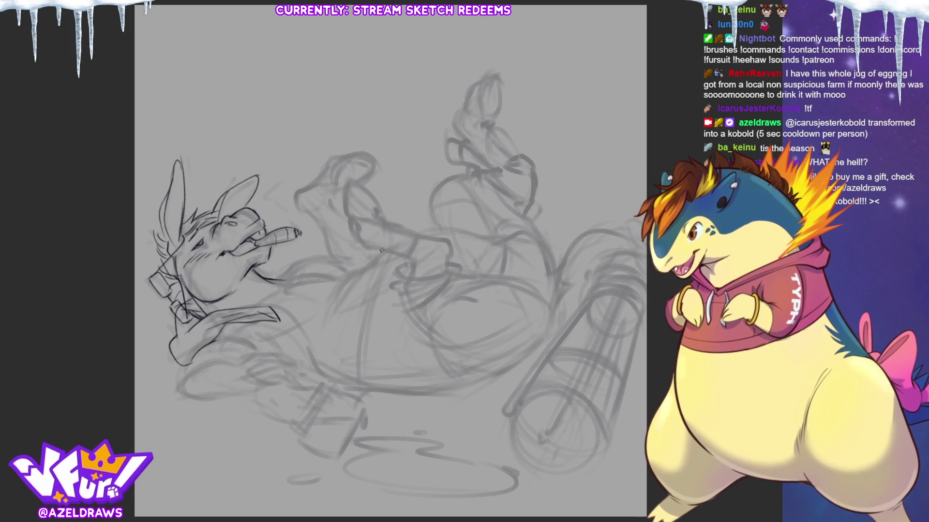
drag(254, 267, 299, 278)
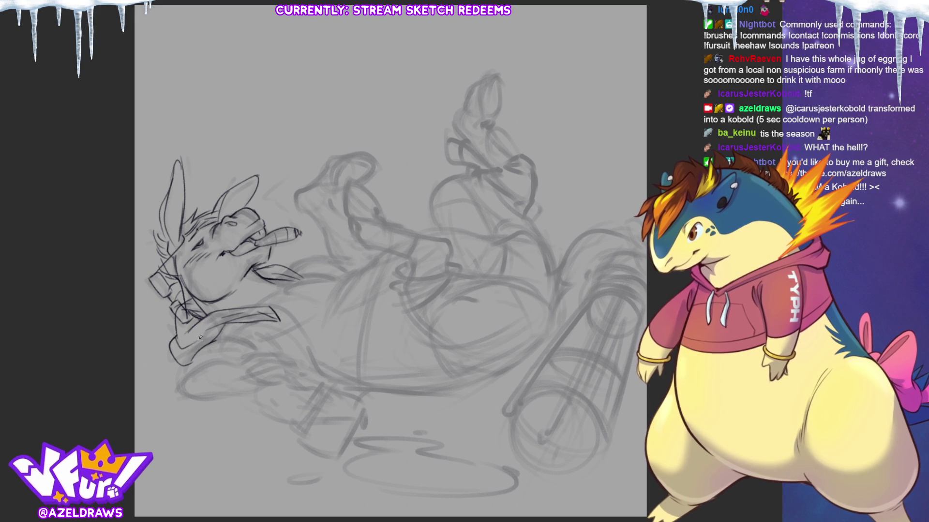
mouse_move(254, 343)
mouse_down()
mouse_move(196, 356)
mouse_move(183, 384)
mouse_move(245, 362)
mouse_move(260, 334)
mouse_move(269, 345)
mouse_up()
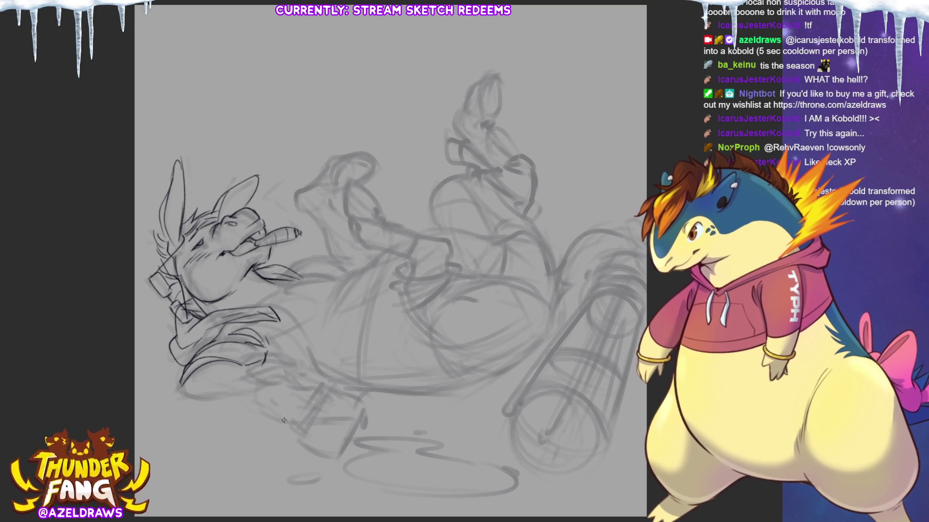
Trace the foot's bottom contour, extending the sole right and adding a toe.
mouse_move(180, 385)
mouse_down()
mouse_move(188, 395)
mouse_move(256, 397)
mouse_up()
mouse_move(240, 365)
mouse_down()
mouse_move(302, 388)
mouse_move(265, 408)
mouse_move(296, 418)
mouse_up()
drag(295, 384, 317, 399)
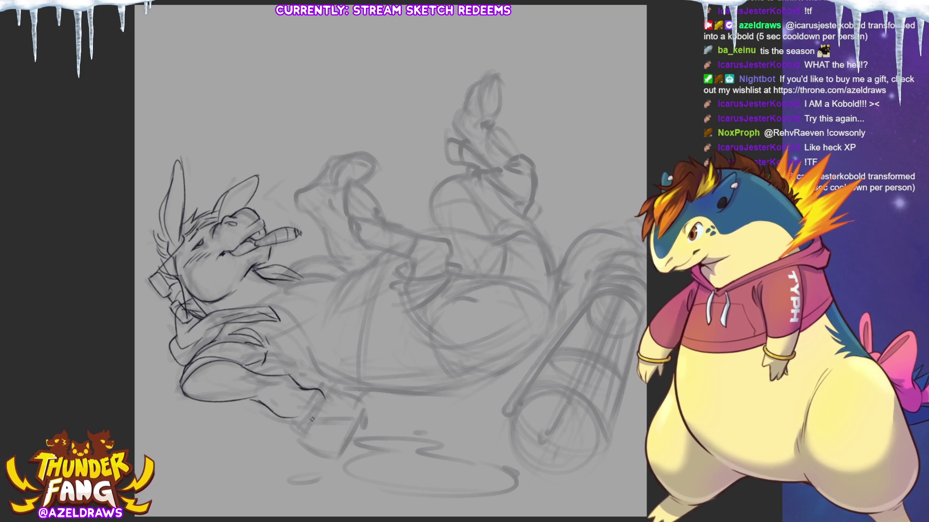
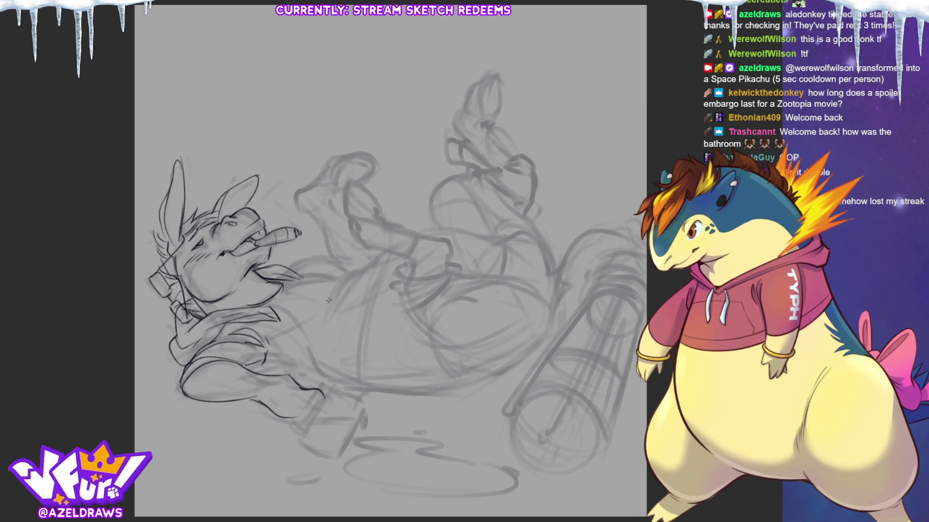
Ink the long belly line, a parallel line and the belly's left side, then the arm running right from the chin.
drag(353, 386, 351, 343)
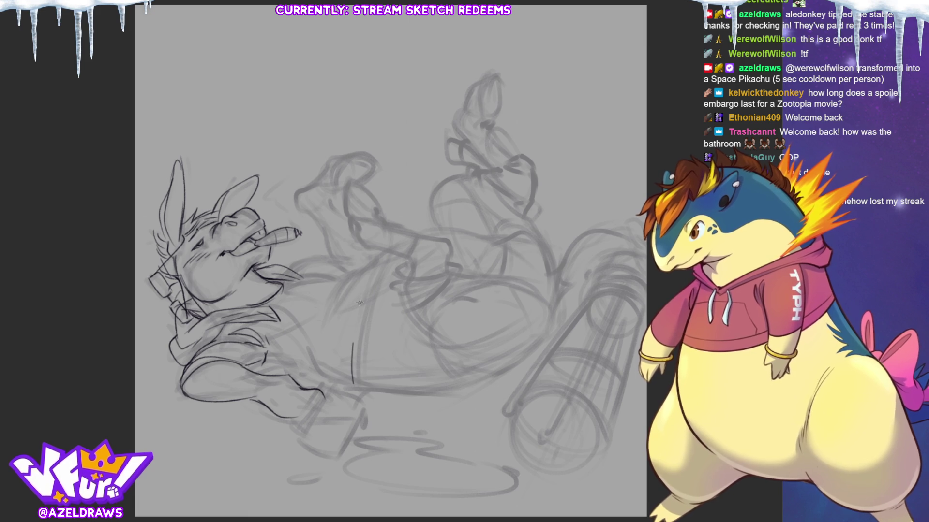
drag(388, 253, 350, 389)
key(ctrl+z)
drag(389, 249, 349, 386)
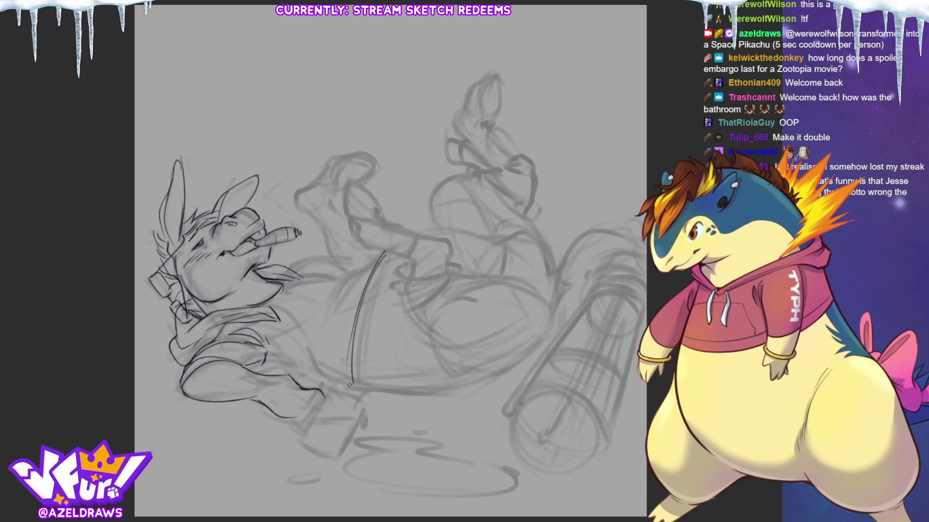
mouse_move(378, 253)
mouse_down()
mouse_move(357, 271)
mouse_move(340, 312)
mouse_move(346, 297)
mouse_up()
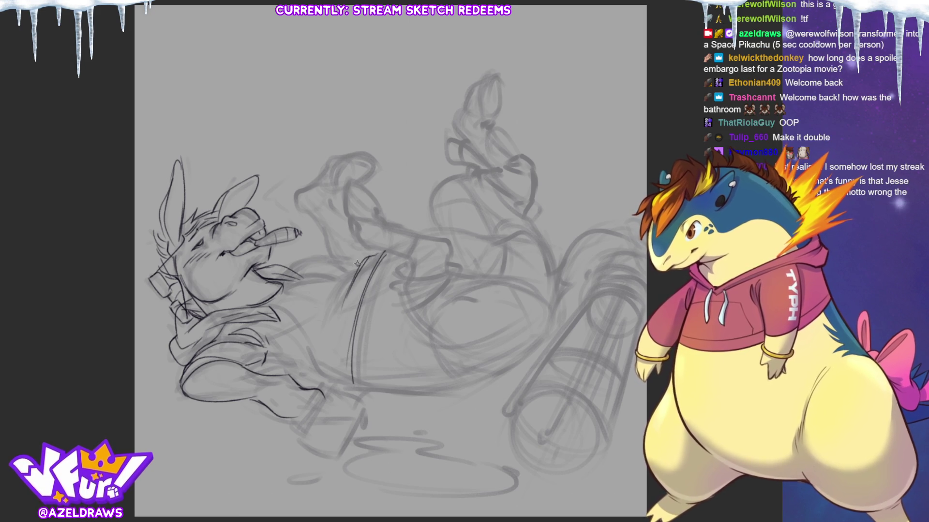
mouse_move(370, 258)
mouse_down()
mouse_move(341, 275)
mouse_move(310, 318)
mouse_up()
drag(327, 286, 317, 330)
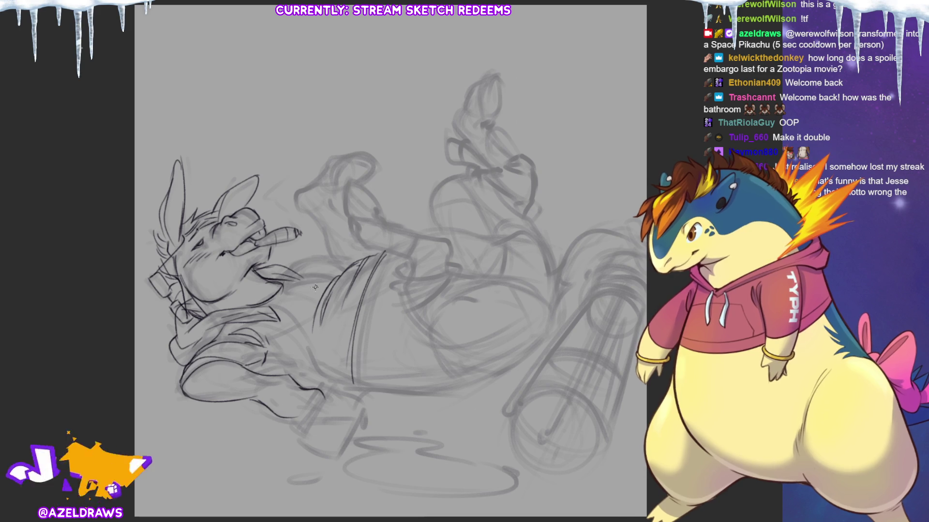
mouse_move(286, 286)
mouse_down()
mouse_move(319, 281)
mouse_move(321, 257)
mouse_move(348, 265)
mouse_up()
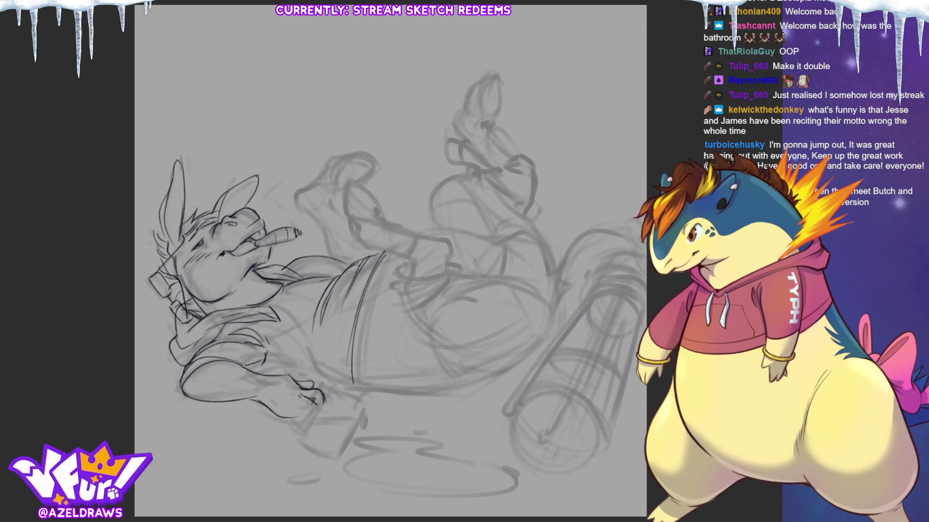
Ink the lower hand's fingers and fingertips, then the cup's bottom and right edge.
drag(299, 397, 295, 419)
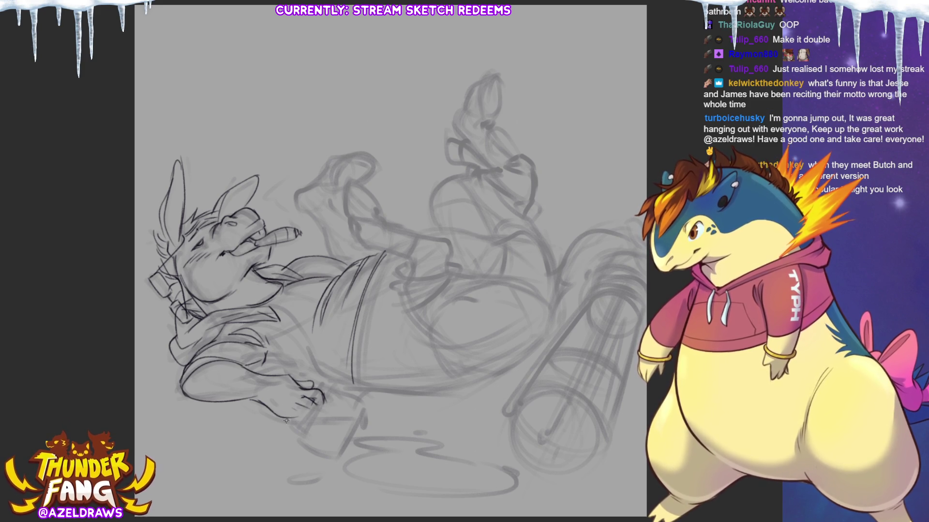
drag(298, 400, 322, 430)
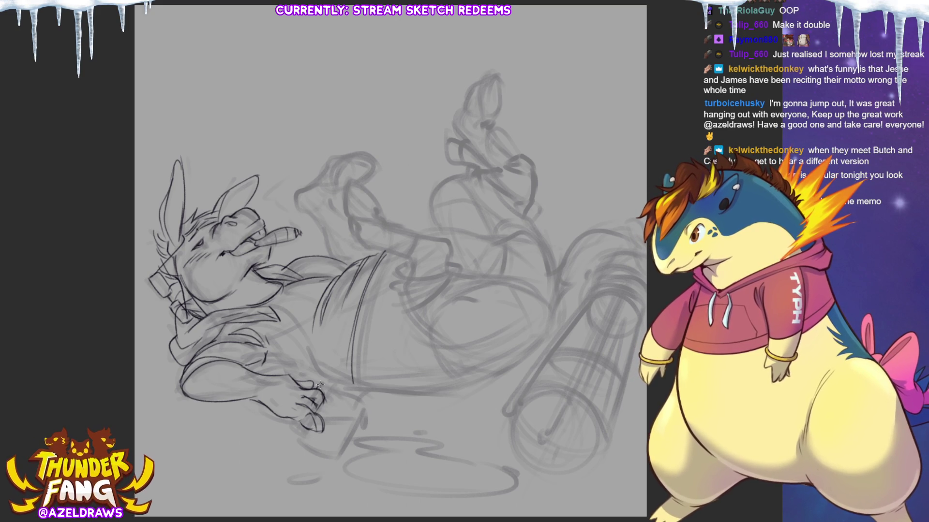
mouse_move(319, 384)
mouse_down()
mouse_move(334, 394)
mouse_move(333, 405)
mouse_move(308, 432)
mouse_up()
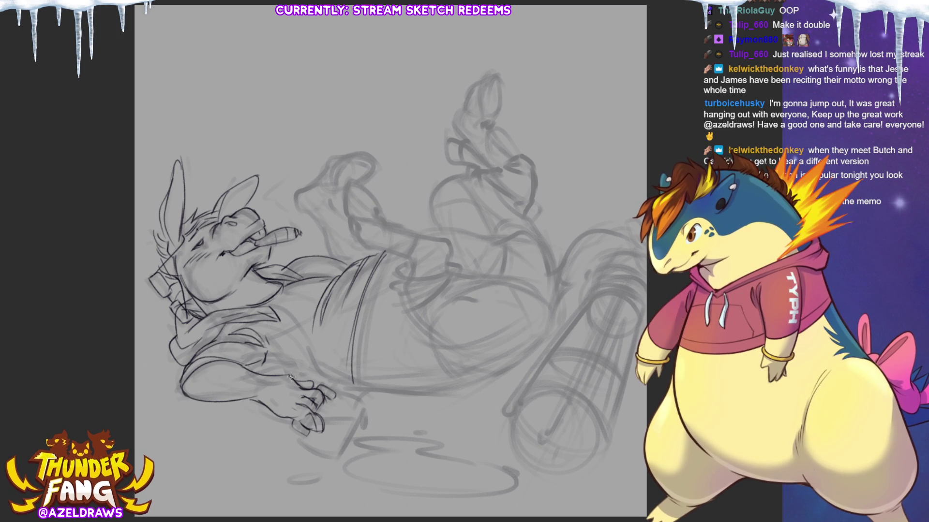
drag(331, 385, 371, 409)
mouse_move(297, 430)
mouse_down()
mouse_move(299, 441)
mouse_move(341, 457)
mouse_up()
drag(366, 413, 340, 457)
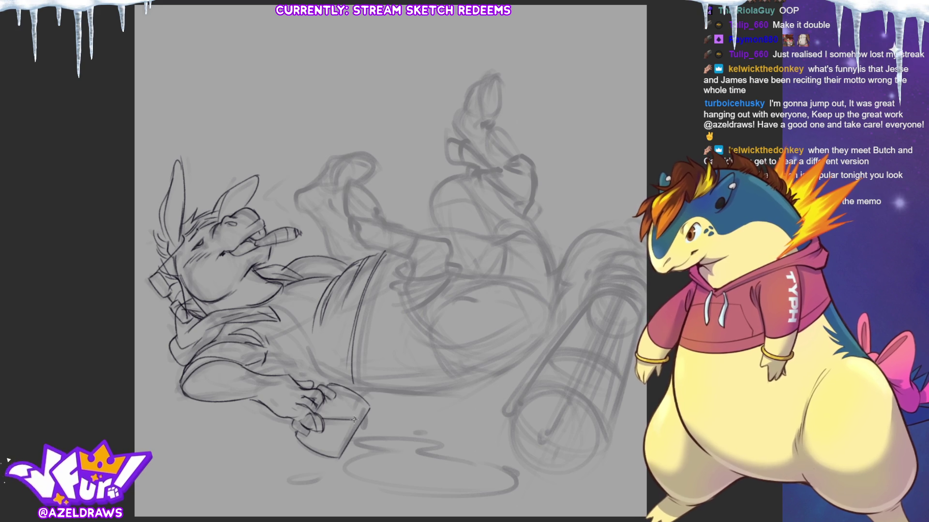
Reinforce the cup's right edge, undoing a stray stroke.
drag(355, 423, 335, 454)
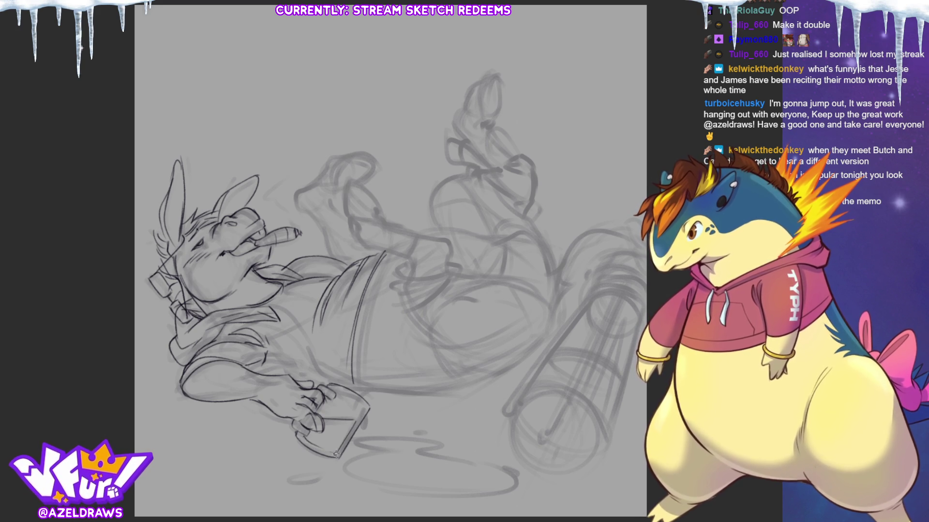
mouse_move(367, 409)
mouse_down()
mouse_move(371, 425)
mouse_move(352, 442)
mouse_move(446, 441)
mouse_move(441, 457)
mouse_move(481, 463)
mouse_move(526, 493)
mouse_move(350, 493)
mouse_up()
key(ctrl+z)
Ink the puddle outline with small droplets, then darken the cup and lower-arm lines.
mouse_move(436, 459)
mouse_down()
mouse_move(521, 481)
mouse_move(373, 498)
mouse_move(357, 459)
mouse_up()
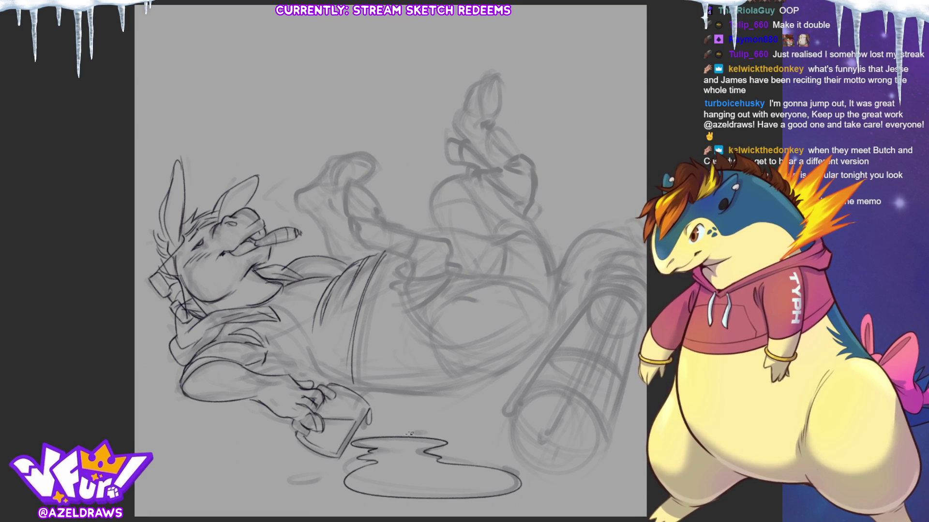
drag(453, 445, 482, 447)
mouse_move(308, 478)
mouse_down()
mouse_move(335, 475)
mouse_move(310, 479)
mouse_up()
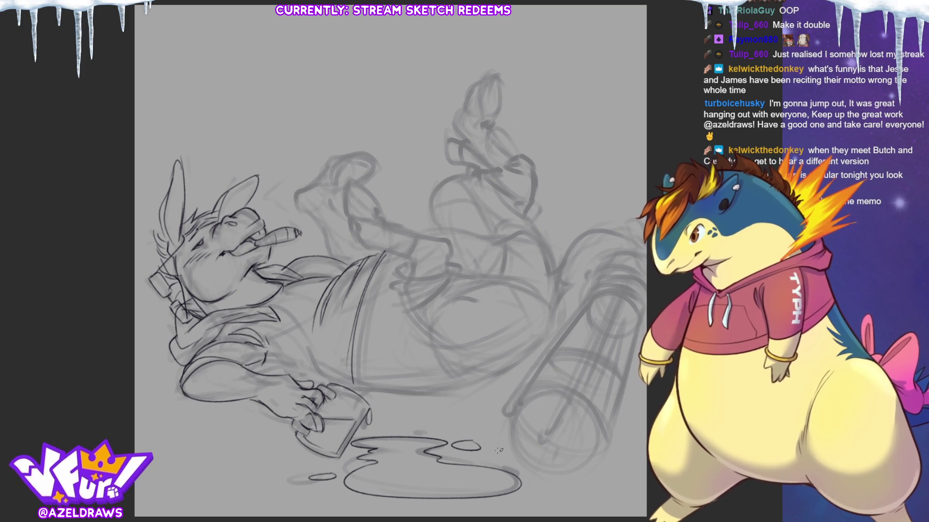
drag(420, 431, 429, 430)
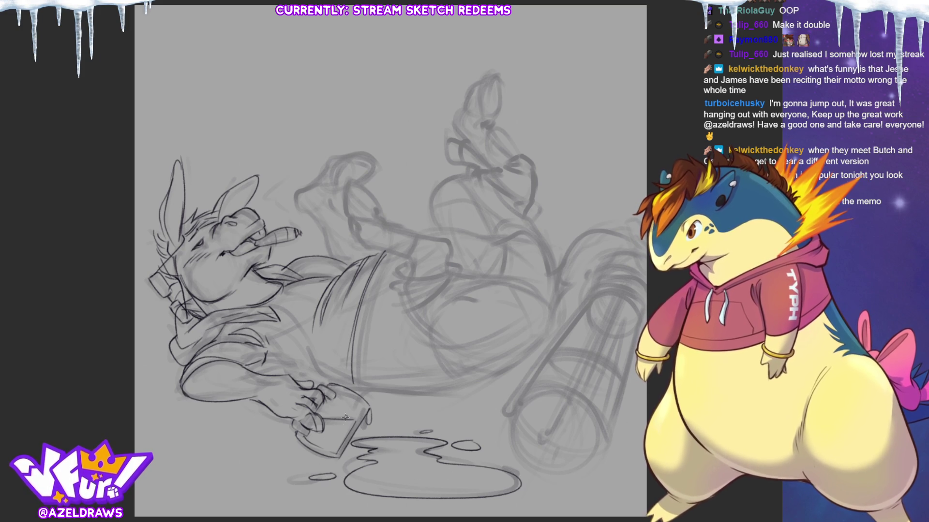
mouse_move(357, 410)
mouse_down()
mouse_move(331, 441)
mouse_move(339, 449)
mouse_move(324, 432)
mouse_up()
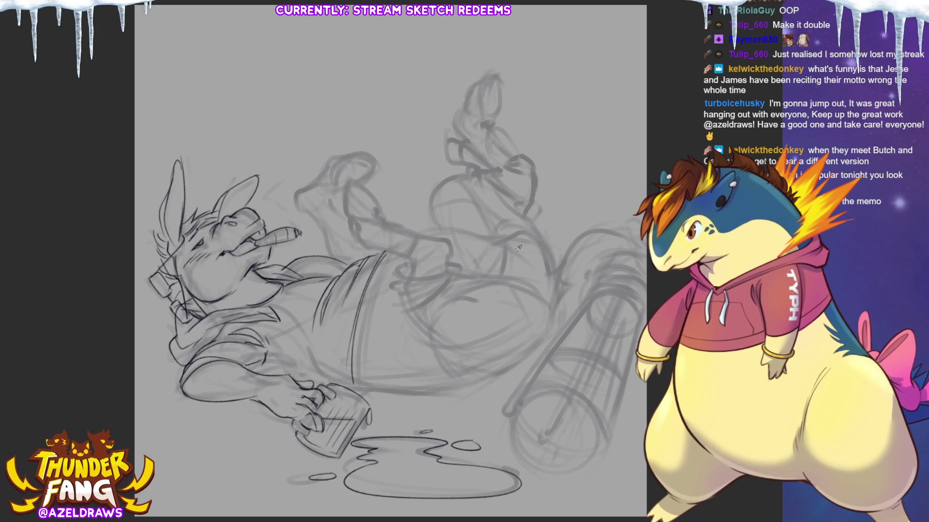
mouse_move(271, 306)
mouse_down()
mouse_move(339, 366)
mouse_move(300, 364)
mouse_up()
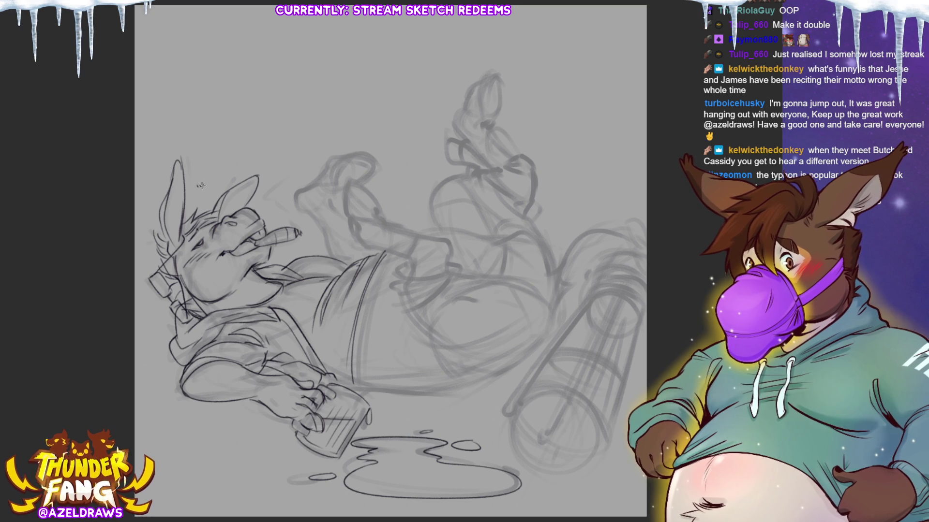
Draw short dizzy tick marks near the head and beside the left and right ears.
drag(197, 185, 203, 194)
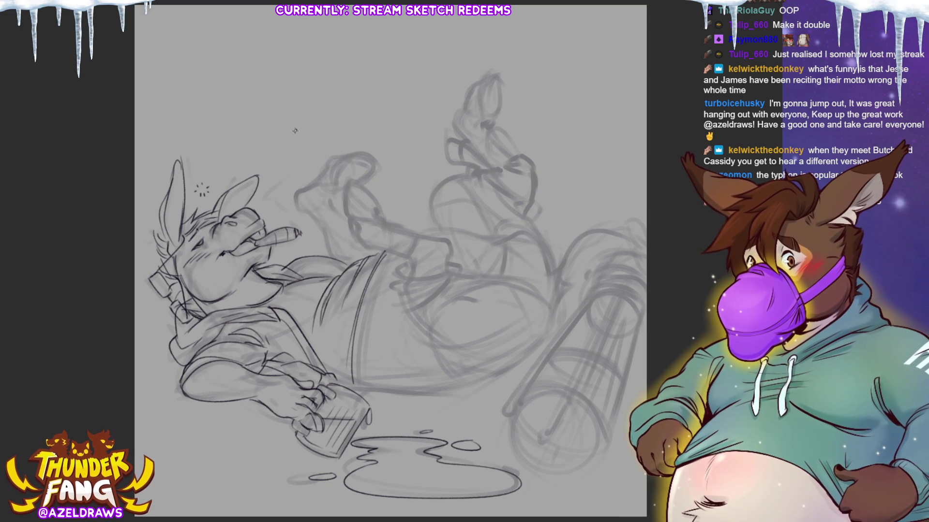
drag(148, 213, 155, 215)
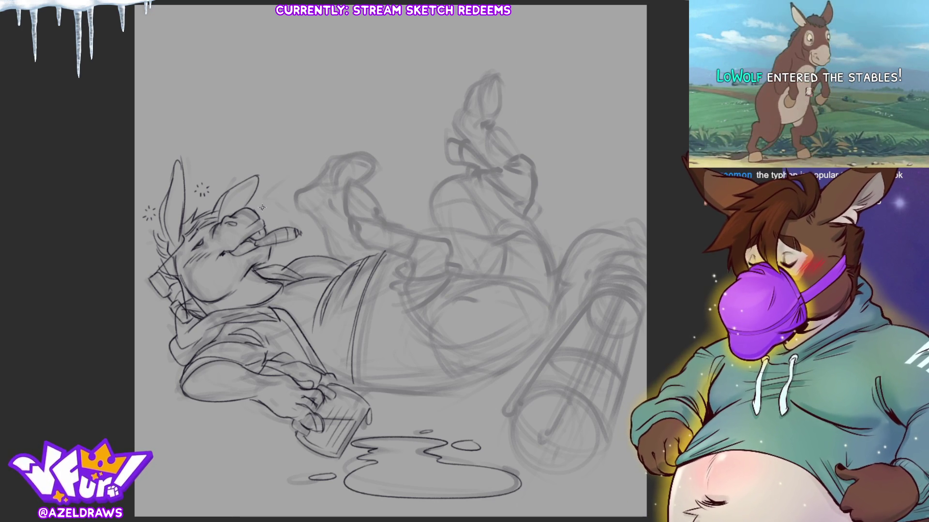
drag(259, 202, 267, 206)
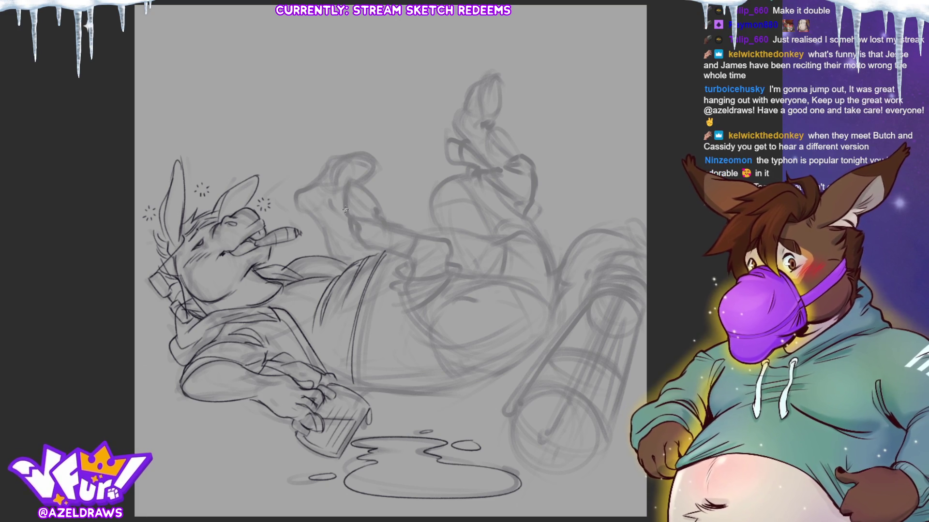
Ink the raised boot's heel, top curve, sole and toe lines.
mouse_move(358, 182)
mouse_down()
mouse_move(384, 223)
mouse_move(346, 218)
mouse_move(380, 229)
mouse_move(371, 251)
mouse_move(408, 256)
mouse_move(399, 230)
mouse_move(416, 236)
mouse_move(402, 259)
mouse_up()
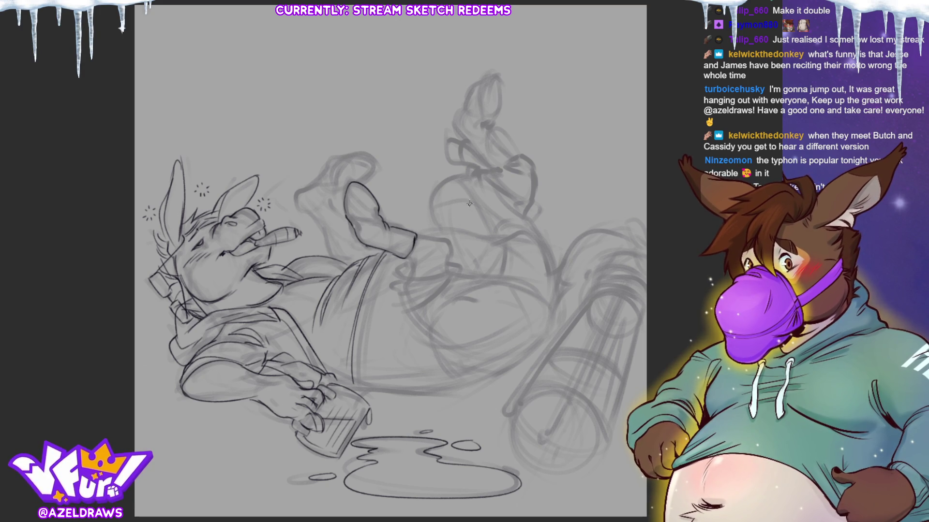
mouse_move(345, 203)
mouse_down()
mouse_move(373, 195)
mouse_move(380, 229)
mouse_move(412, 248)
mouse_move(450, 244)
mouse_move(451, 262)
mouse_move(404, 267)
mouse_move(448, 270)
mouse_up()
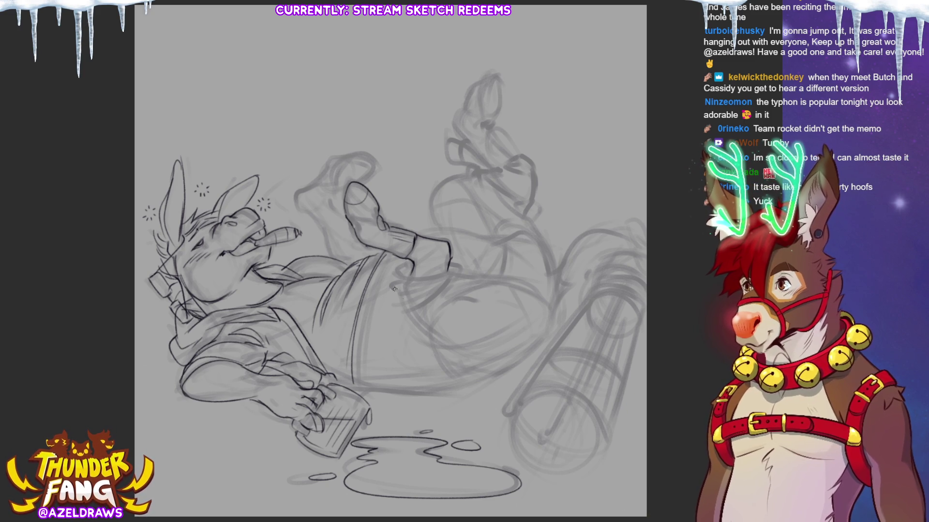
mouse_move(405, 276)
mouse_down()
mouse_move(448, 270)
mouse_move(395, 270)
mouse_up()
mouse_move(404, 271)
mouse_down()
mouse_move(392, 285)
mouse_move(430, 290)
mouse_move(431, 302)
mouse_move(421, 300)
mouse_up()
mouse_move(452, 265)
mouse_down()
mouse_move(463, 261)
mouse_move(451, 283)
mouse_up()
mouse_move(452, 282)
mouse_down()
mouse_move(442, 295)
mouse_move(464, 269)
mouse_up()
drag(405, 312, 419, 327)
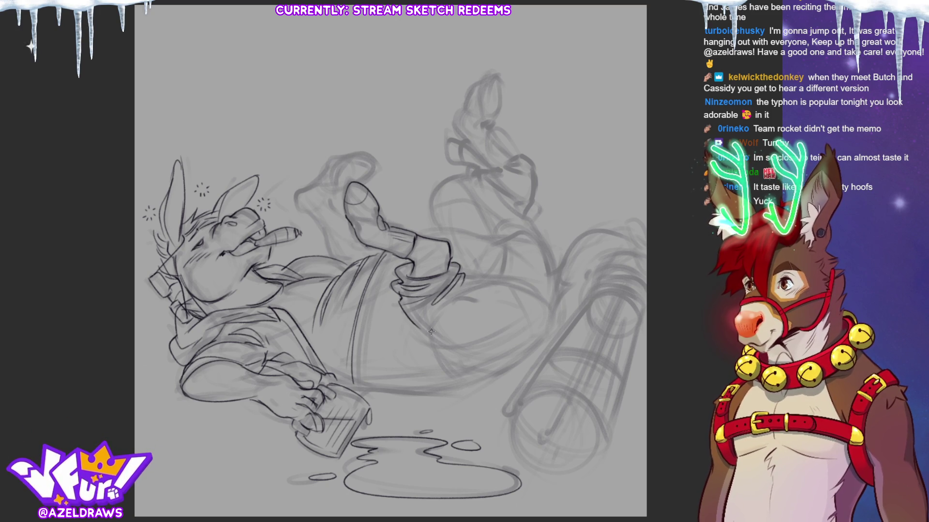
Ink the boot tip extension and the jagged trouser hem edge, redoing bad strokes.
drag(466, 271, 488, 280)
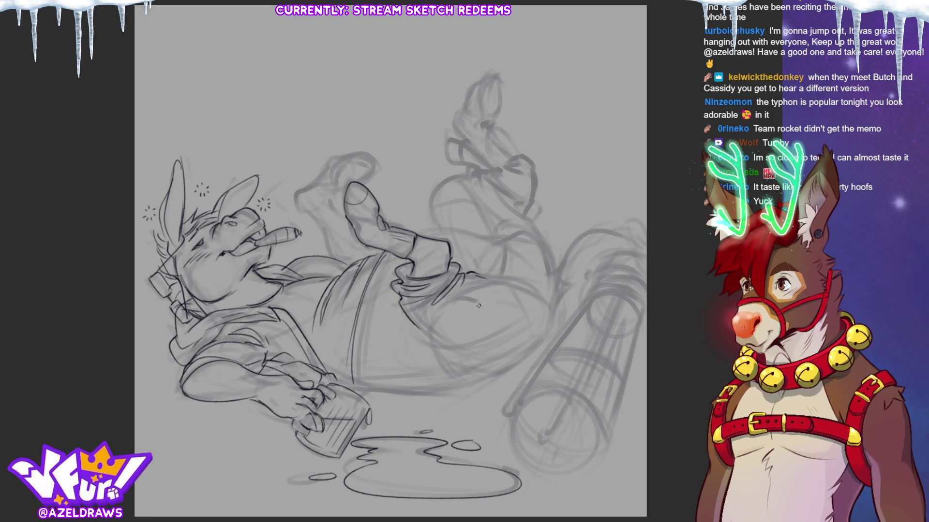
mouse_move(419, 327)
mouse_down()
mouse_move(435, 360)
mouse_move(455, 323)
mouse_up()
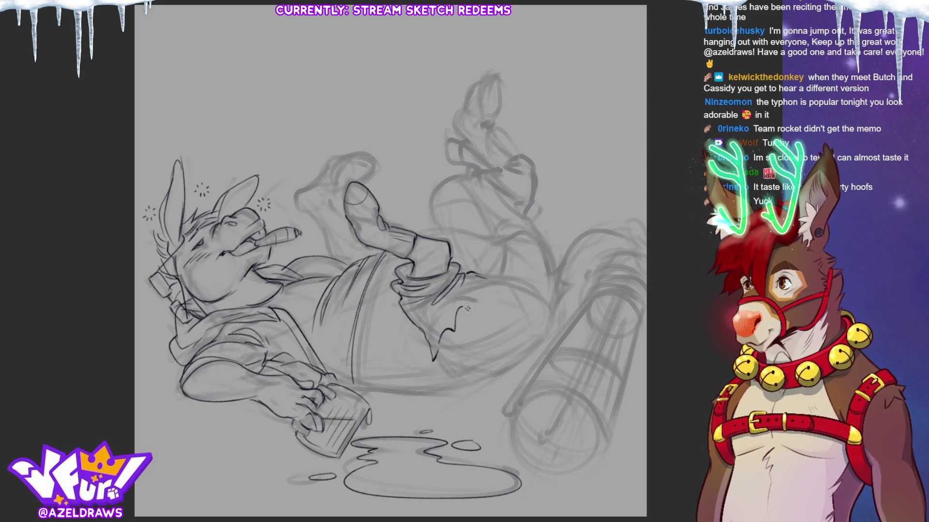
key(ctrl+z)
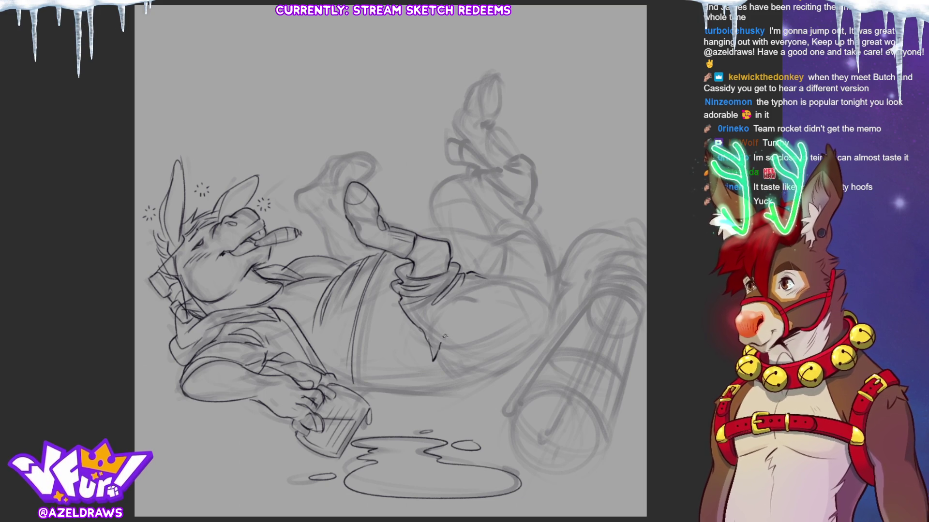
mouse_move(450, 340)
mouse_down()
mouse_move(466, 303)
mouse_move(474, 314)
mouse_move(473, 293)
mouse_move(497, 290)
mouse_move(508, 274)
mouse_move(502, 281)
mouse_up()
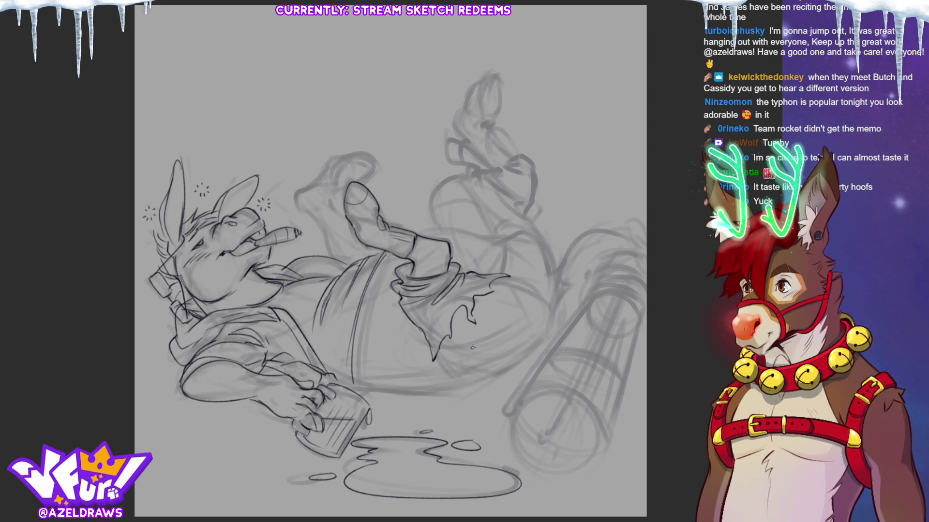
mouse_move(435, 352)
mouse_down()
mouse_move(476, 371)
mouse_move(460, 377)
mouse_up()
key(ctrl+z)
key(ctrl+z)
Ink the rear and lower body outline, redrawing the fur tuft on the rear.
mouse_move(494, 281)
mouse_down()
mouse_move(530, 288)
mouse_move(550, 331)
mouse_move(503, 377)
mouse_up()
drag(361, 389, 501, 402)
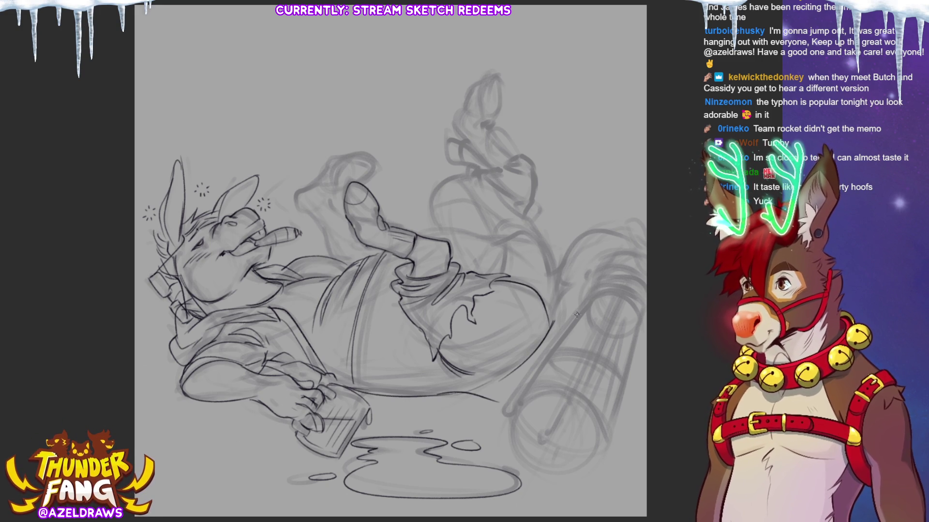
mouse_move(437, 356)
mouse_down()
mouse_move(447, 390)
mouse_move(457, 391)
mouse_up()
mouse_move(496, 360)
mouse_down()
mouse_move(508, 349)
mouse_move(519, 365)
mouse_up()
drag(501, 400, 522, 366)
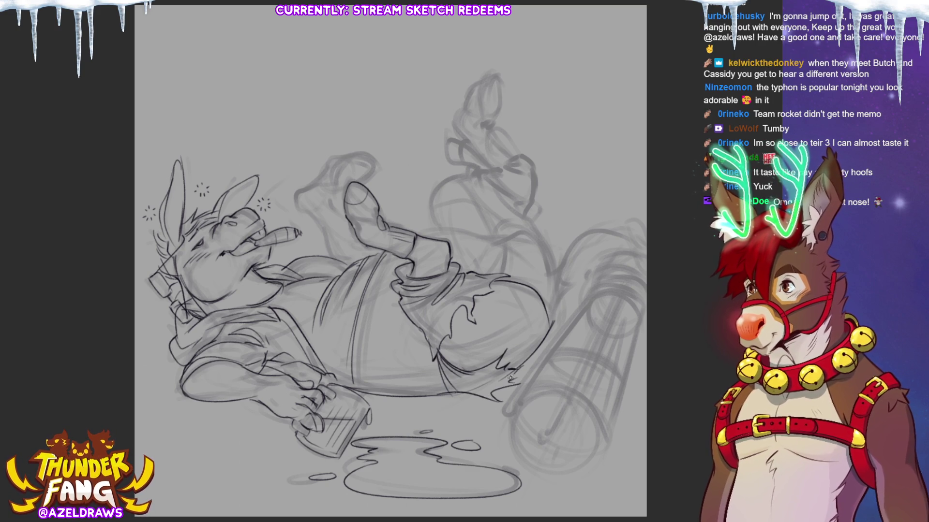
key(ctrl+z)
key(ctrl+z)
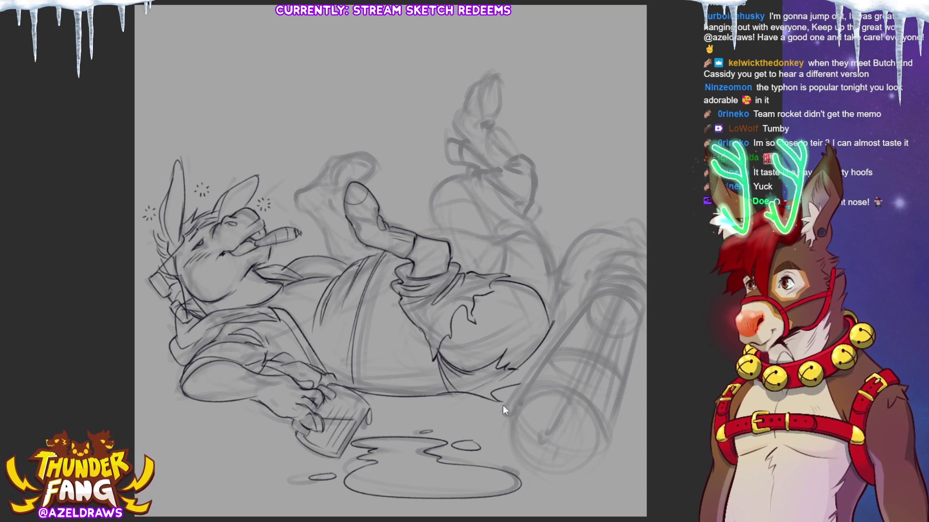
key(ctrl+z)
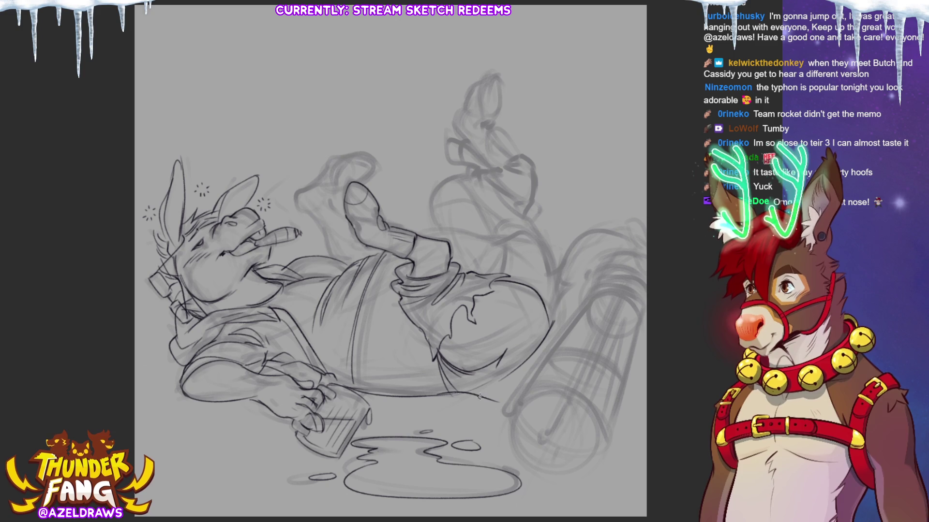
drag(495, 370, 519, 367)
drag(490, 402, 524, 365)
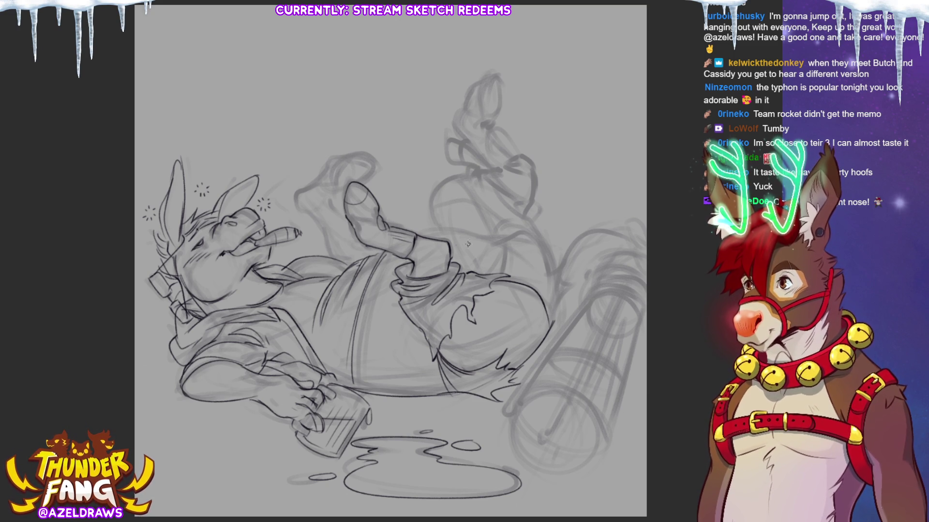
Ink the thigh curve, hip outline and left side of the raised leg.
mouse_move(418, 234)
mouse_down()
mouse_move(516, 253)
mouse_move(505, 278)
mouse_up()
mouse_move(512, 247)
mouse_down()
mouse_move(561, 269)
mouse_move(557, 309)
mouse_move(571, 314)
mouse_move(556, 314)
mouse_up()
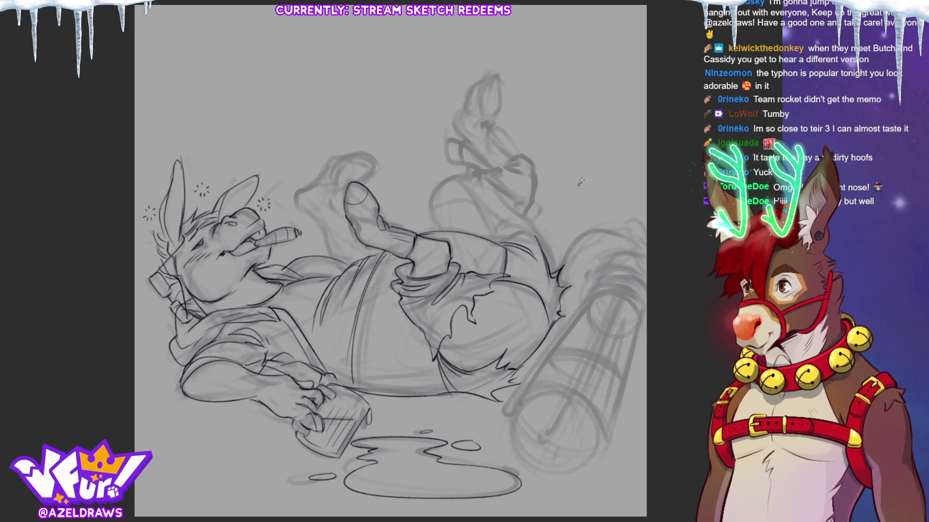
mouse_move(438, 231)
mouse_down()
mouse_move(432, 189)
mouse_move(477, 174)
mouse_up()
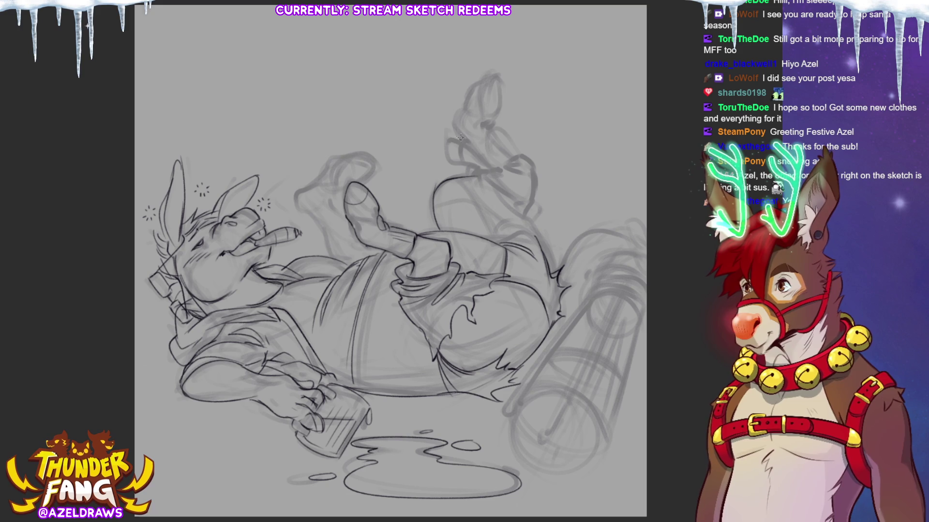
Ink the raised hoof outline, redraw the shoe sole with detail lines, and add the ankle.
mouse_move(452, 142)
mouse_down()
mouse_move(479, 168)
mouse_move(457, 150)
mouse_move(465, 135)
mouse_move(471, 152)
mouse_up()
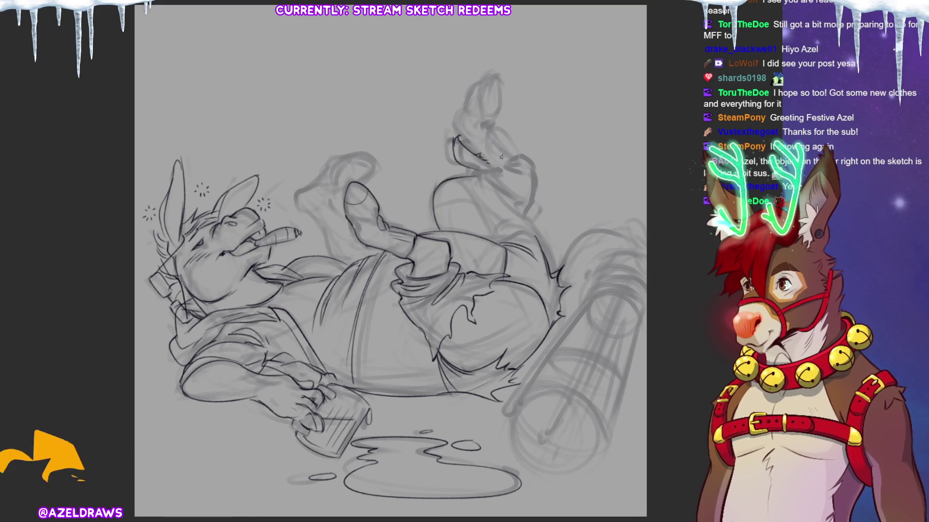
mouse_move(485, 141)
mouse_down()
mouse_move(514, 152)
mouse_move(501, 168)
mouse_move(522, 156)
mouse_move(530, 180)
mouse_move(492, 172)
mouse_move(489, 157)
mouse_move(467, 174)
mouse_move(536, 181)
mouse_move(516, 200)
mouse_move(530, 208)
mouse_up()
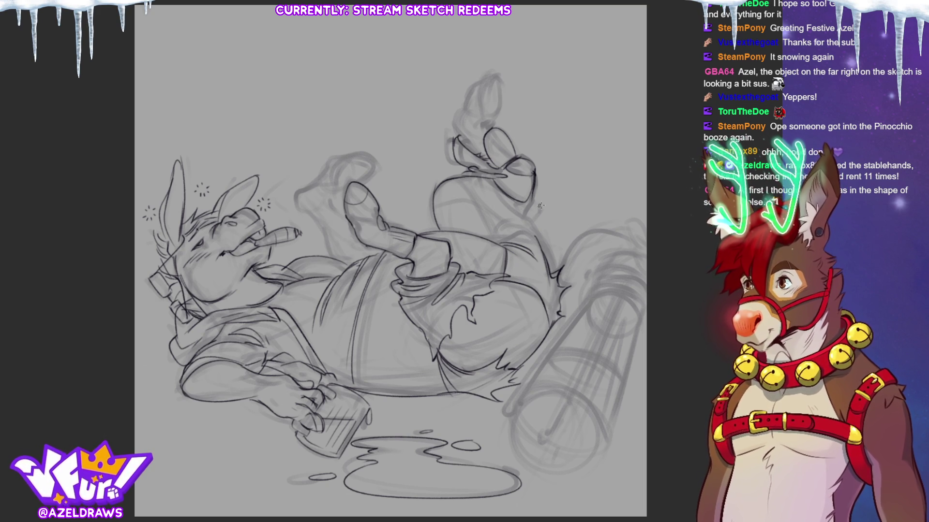
mouse_move(523, 212)
mouse_down()
mouse_move(491, 191)
mouse_move(524, 211)
mouse_up()
key(ctrl+z)
key(ctrl+z)
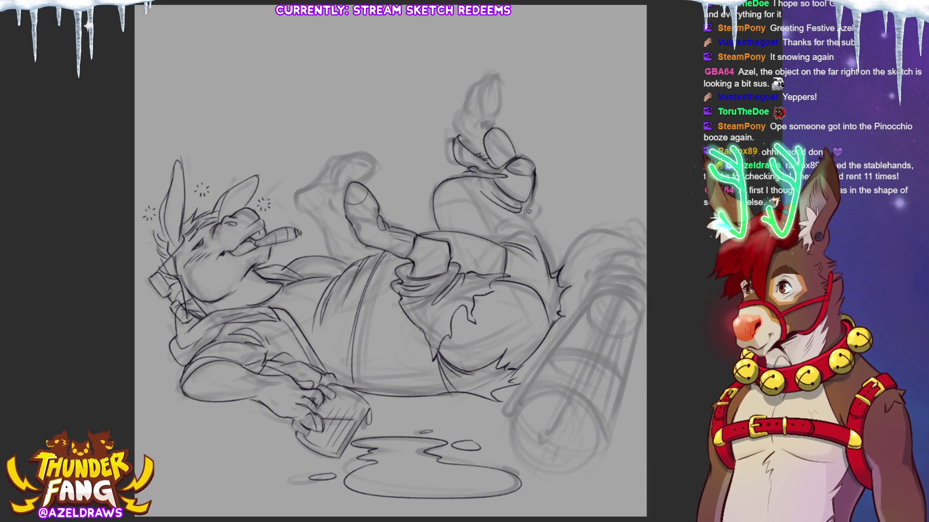
mouse_move(537, 199)
mouse_down()
mouse_move(481, 215)
mouse_move(513, 218)
mouse_move(503, 222)
mouse_up()
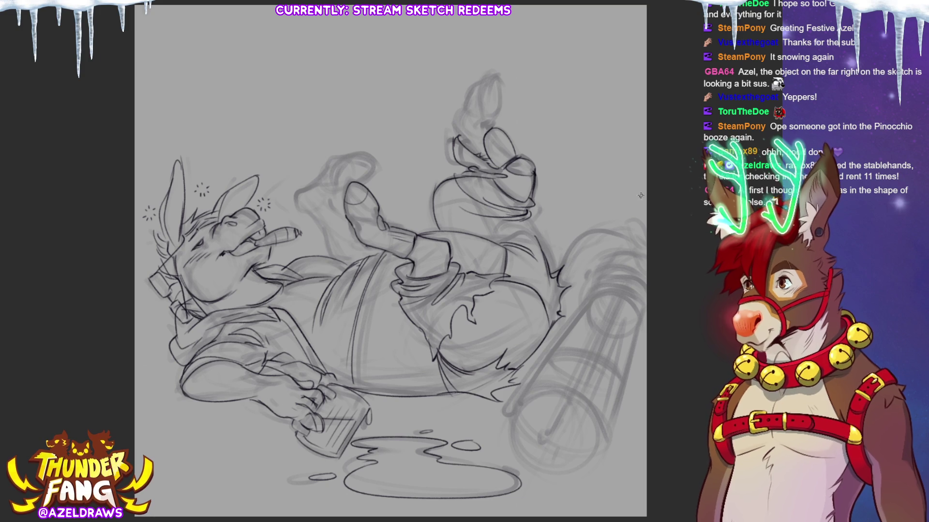
mouse_move(503, 221)
mouse_down()
mouse_move(536, 238)
mouse_move(541, 222)
mouse_move(530, 234)
mouse_up()
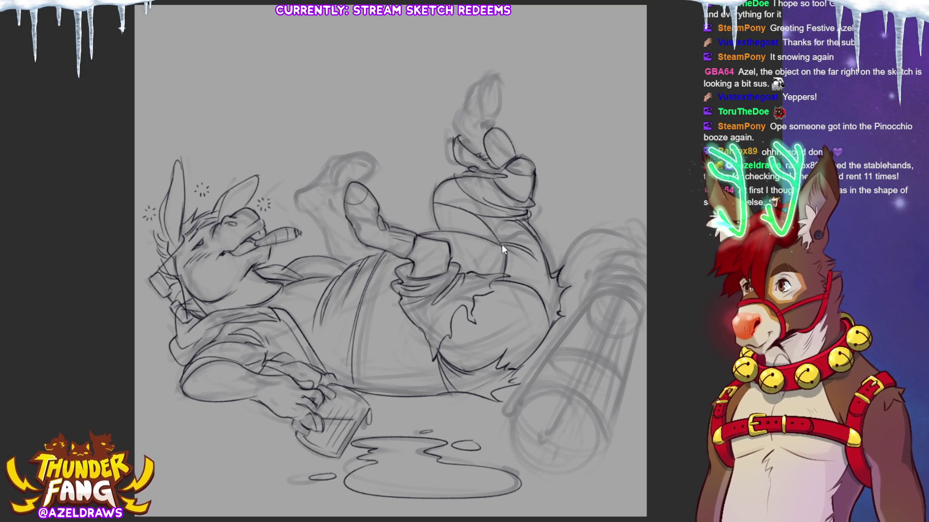
drag(479, 242, 506, 218)
drag(524, 225, 535, 235)
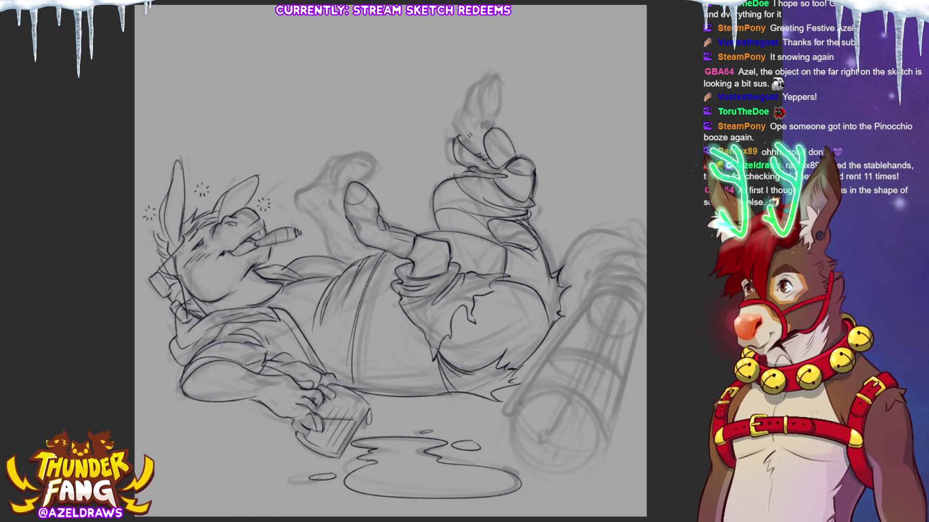
mouse_move(458, 139)
mouse_down()
mouse_move(457, 99)
mouse_move(492, 76)
mouse_move(499, 103)
mouse_move(486, 126)
mouse_move(468, 106)
mouse_up()
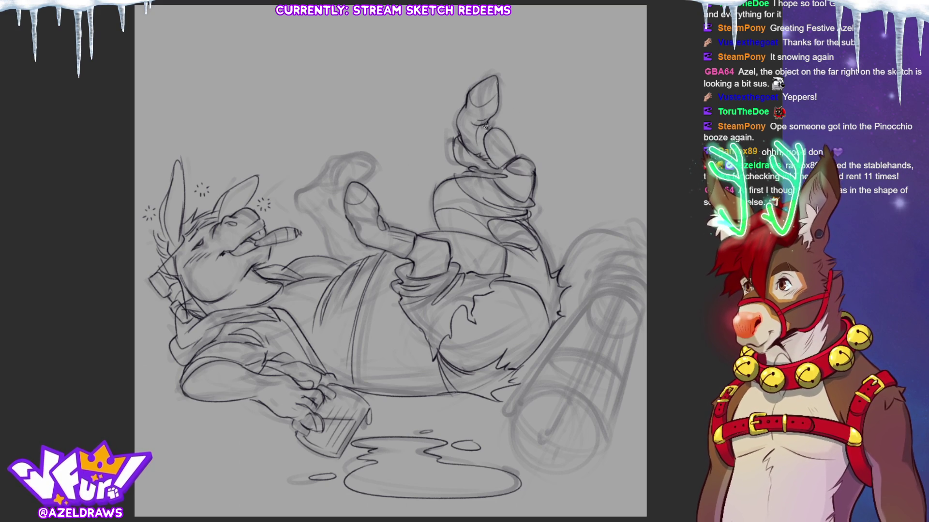
mouse_move(480, 160)
mouse_down()
mouse_move(471, 145)
mouse_move(481, 153)
mouse_up()
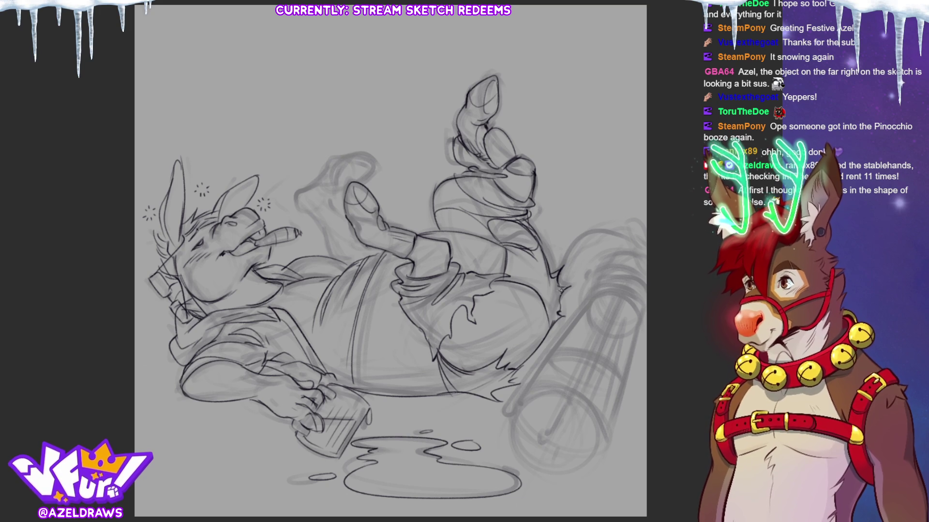
Sketch the tail's top edge and extend its upper-right tuft with extra strokes.
mouse_move(556, 273)
mouse_down()
mouse_move(556, 255)
mouse_move(575, 239)
mouse_move(600, 227)
mouse_move(623, 226)
mouse_move(591, 243)
mouse_move(626, 236)
mouse_move(645, 218)
mouse_up()
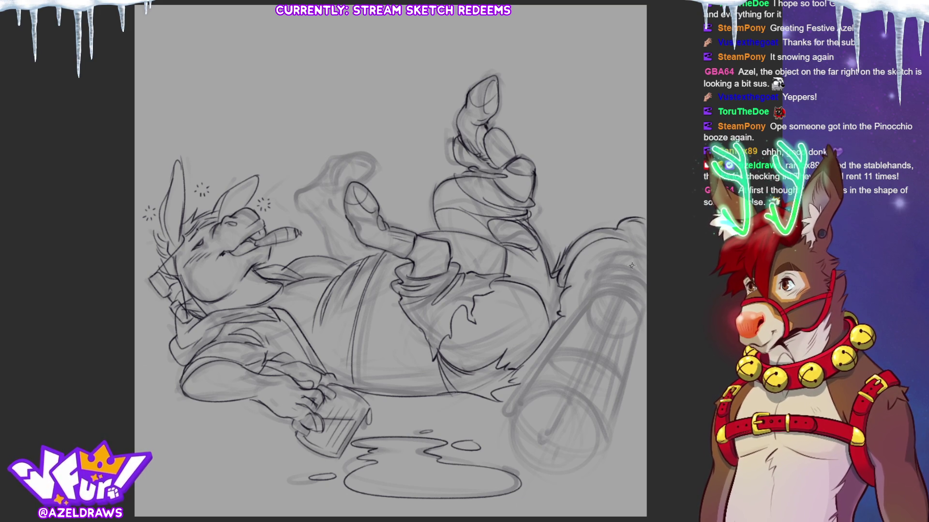
drag(610, 250, 645, 246)
drag(616, 240, 642, 222)
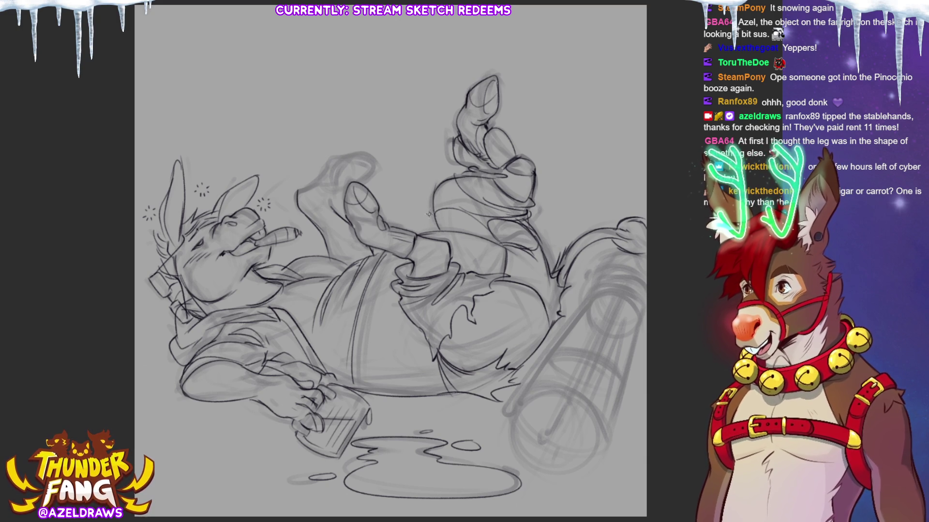
Sketch leaf strokes for a carrot top at the cigar tip and retrace the left raised leg.
drag(300, 228, 308, 223)
mouse_move(304, 230)
mouse_down()
mouse_move(317, 227)
mouse_move(312, 237)
mouse_move(313, 229)
mouse_up()
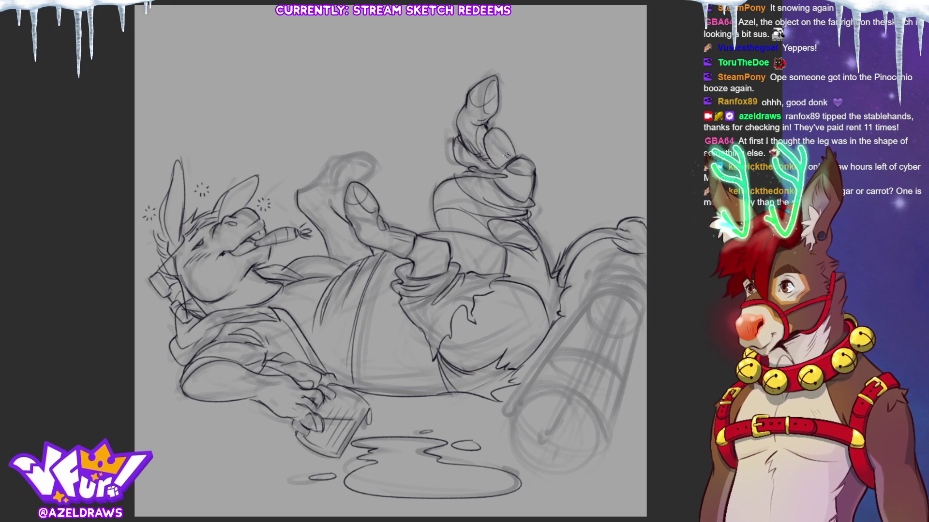
drag(299, 189, 346, 151)
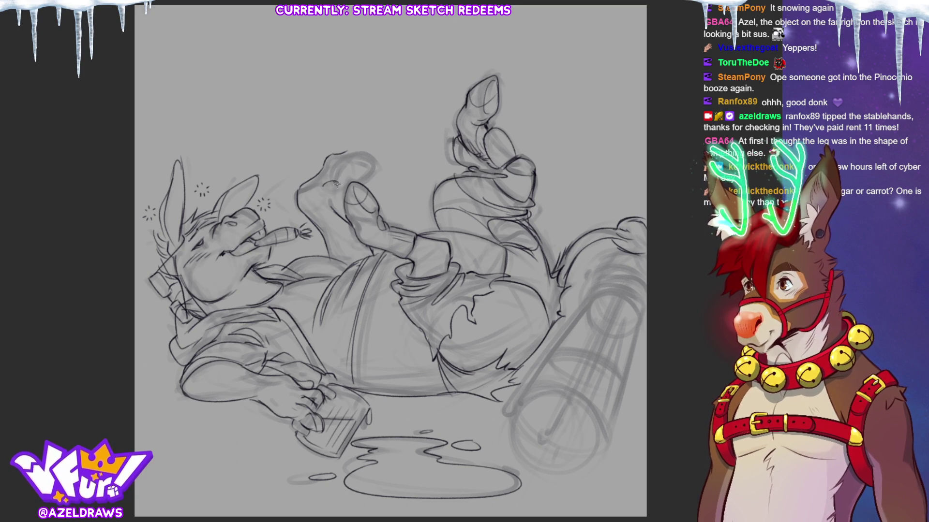
Refine the raised knee with short marks, a reshaped right edge and an inner line.
mouse_move(336, 189)
mouse_down()
mouse_move(316, 207)
mouse_move(342, 190)
mouse_up()
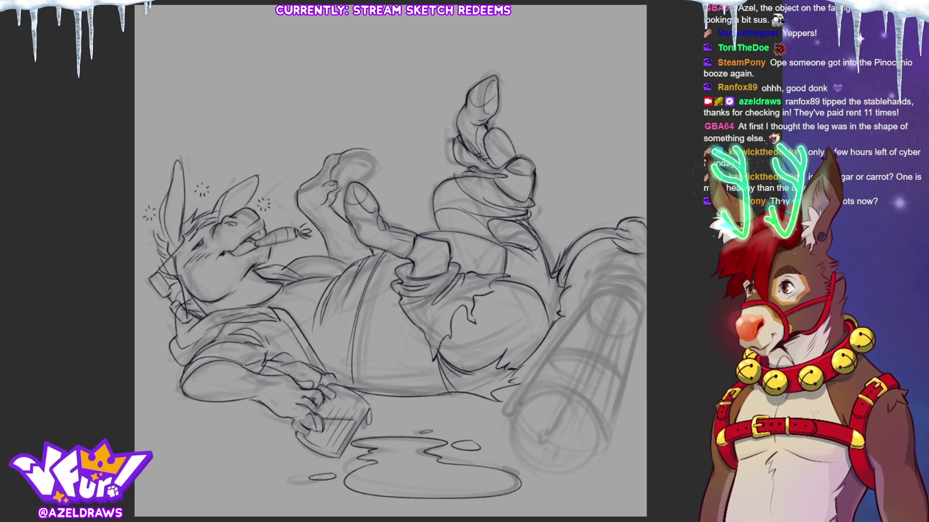
mouse_move(362, 157)
mouse_down()
mouse_move(366, 149)
mouse_move(337, 186)
mouse_up()
drag(367, 151, 368, 177)
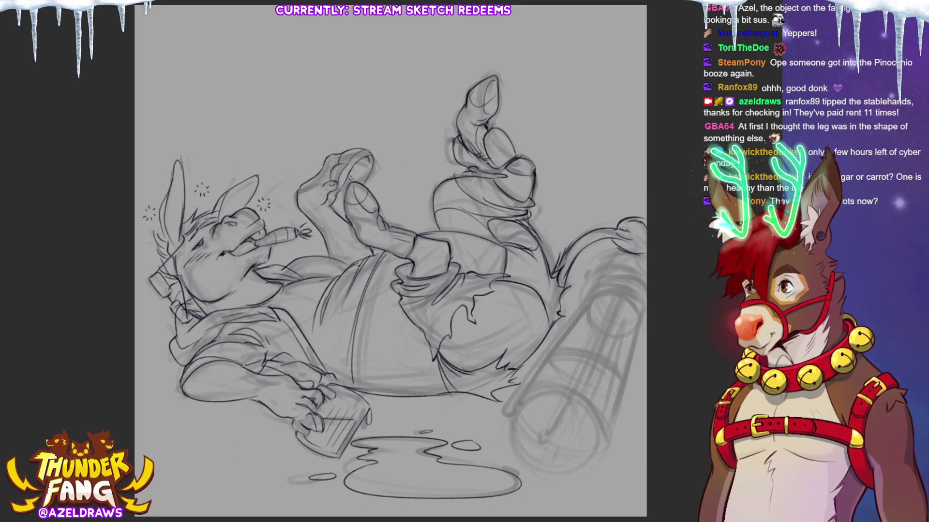
mouse_move(355, 174)
mouse_down()
mouse_move(364, 156)
mouse_move(358, 178)
mouse_move(366, 168)
mouse_up()
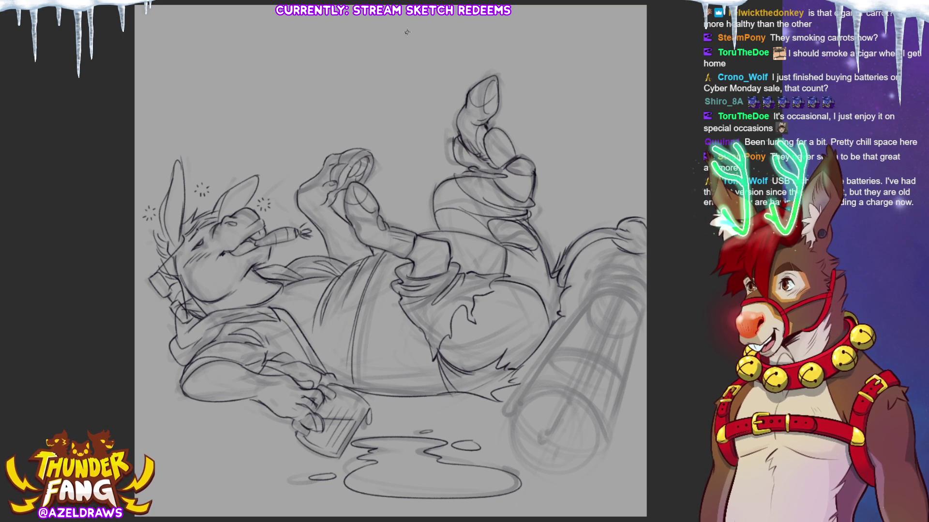
Add small marks near the donkey's mouth and sketch a dark stroke along the cylinder's left edge.
drag(251, 269, 249, 273)
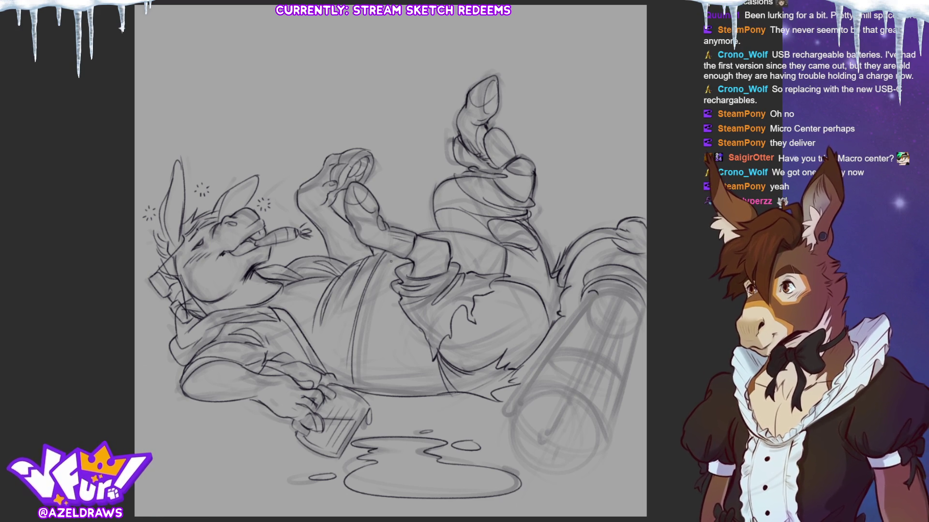
drag(585, 292, 505, 403)
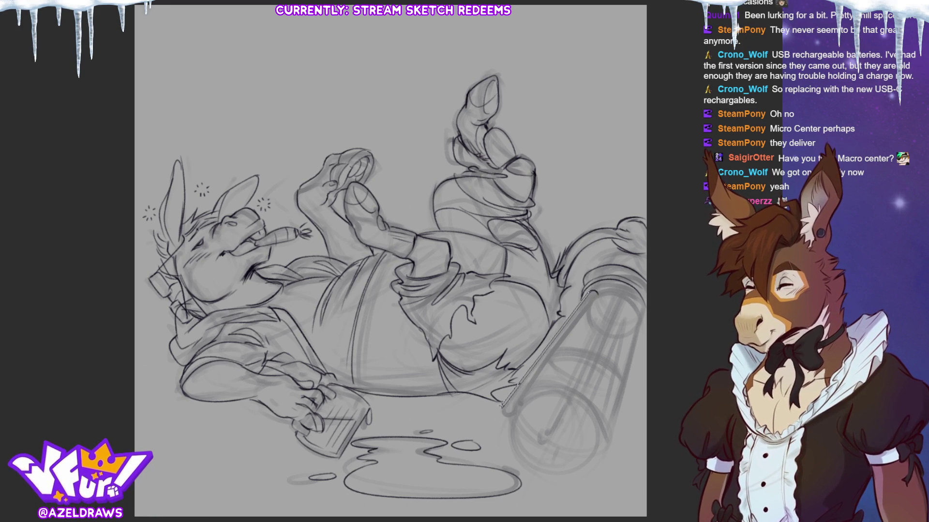
Ink a thick left edge on the cylinder and draw two parallel streaks, undoing one overshoot.
drag(599, 294, 506, 409)
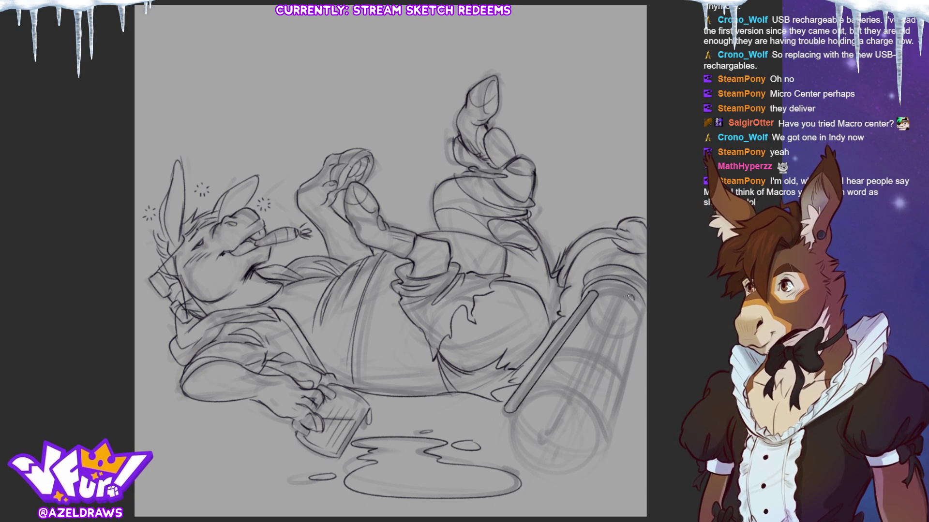
mouse_move(628, 296)
mouse_down()
mouse_move(561, 430)
mouse_move(569, 422)
mouse_up()
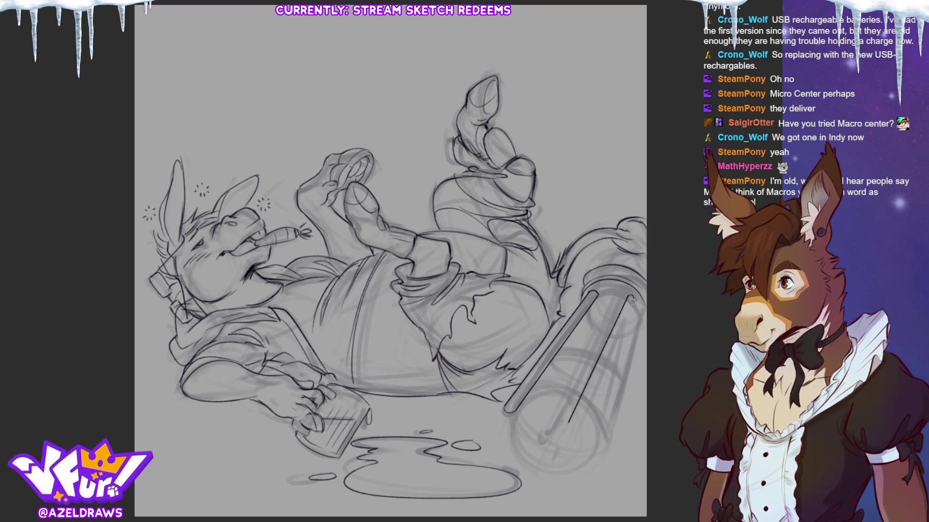
drag(633, 300, 571, 430)
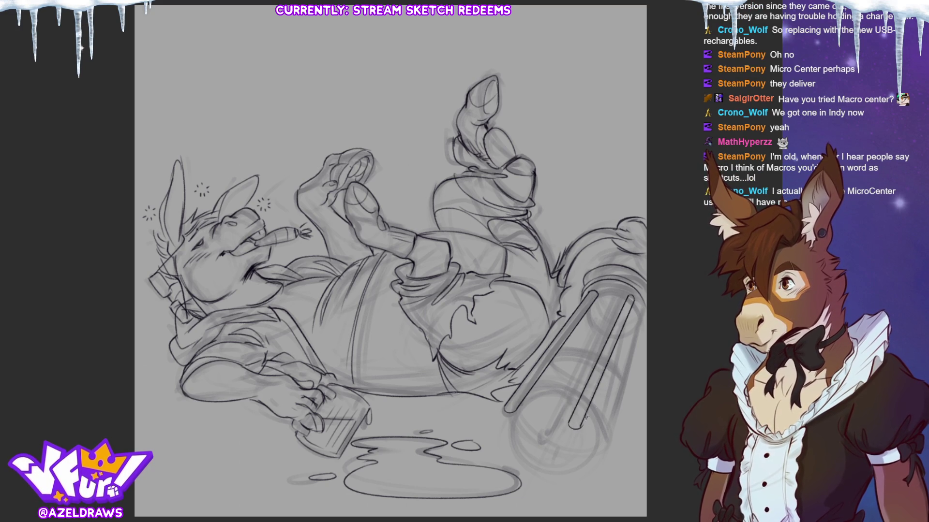
key(ctrl+z)
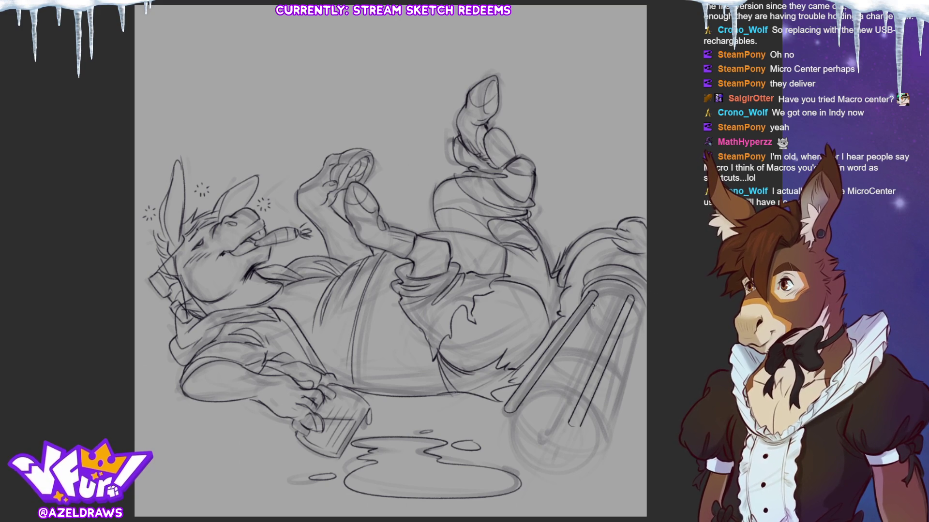
Add four more straight parallel streak lines across the cylinder, ending at its right side.
drag(594, 327, 534, 437)
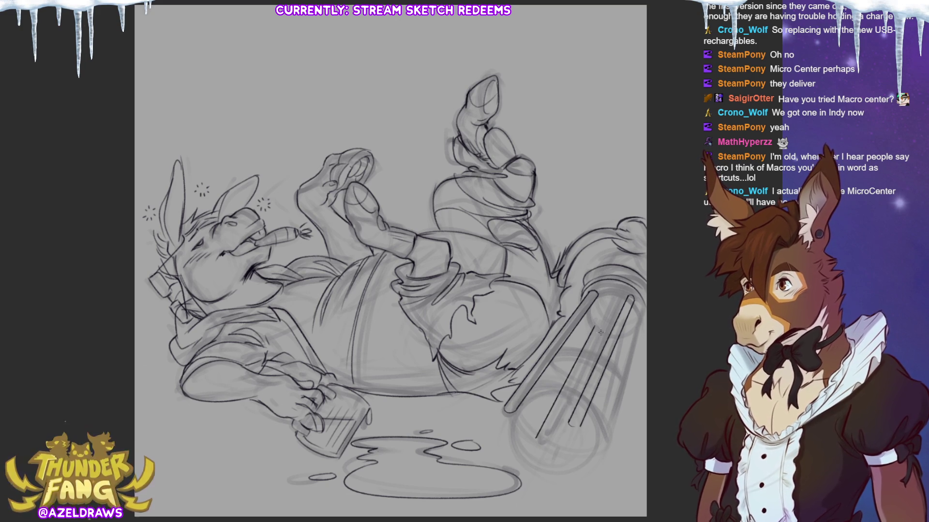
drag(600, 332, 547, 444)
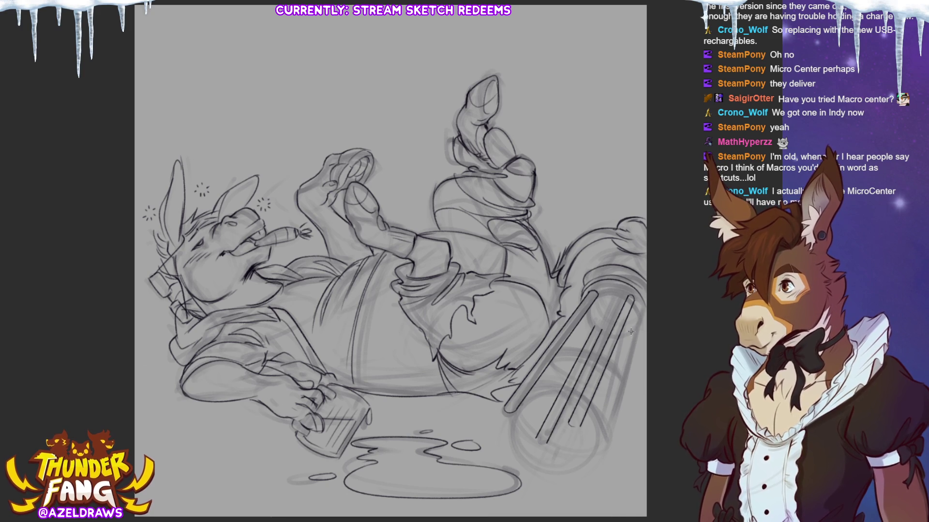
drag(632, 332, 591, 448)
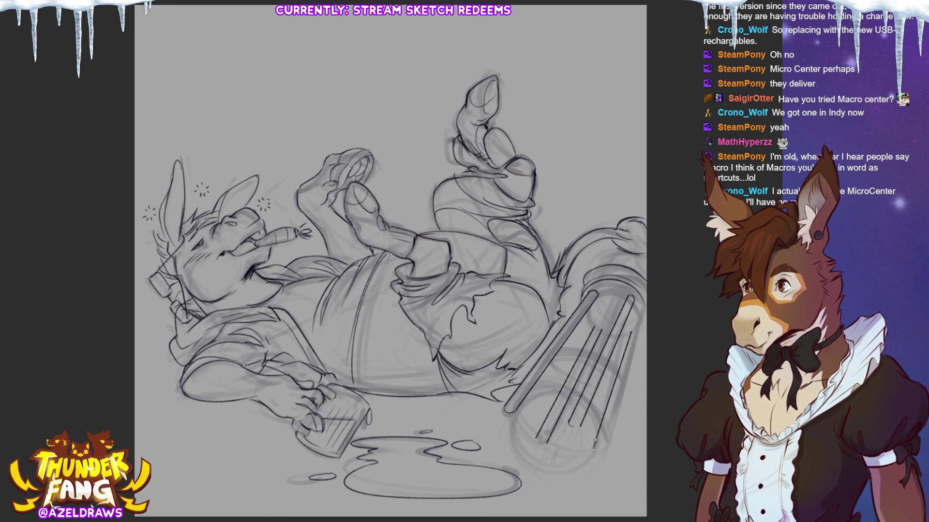
drag(639, 326, 605, 446)
click(605, 446)
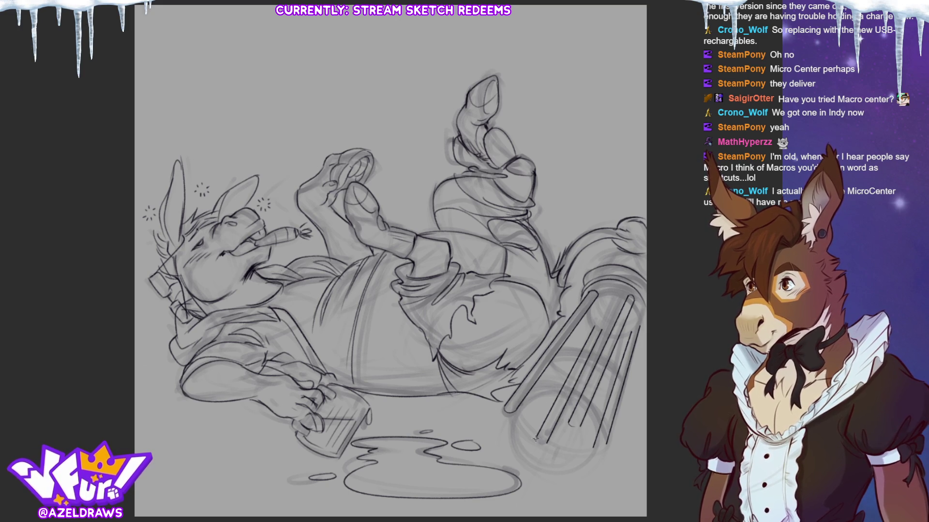
Draw a second edge beside one cylinder streak, rounding its lower end into a tube tip.
drag(599, 335, 573, 427)
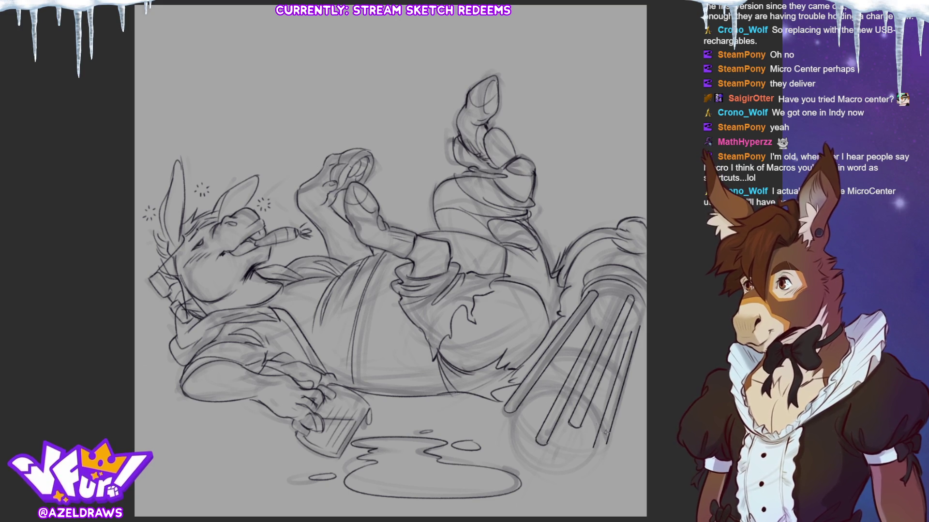